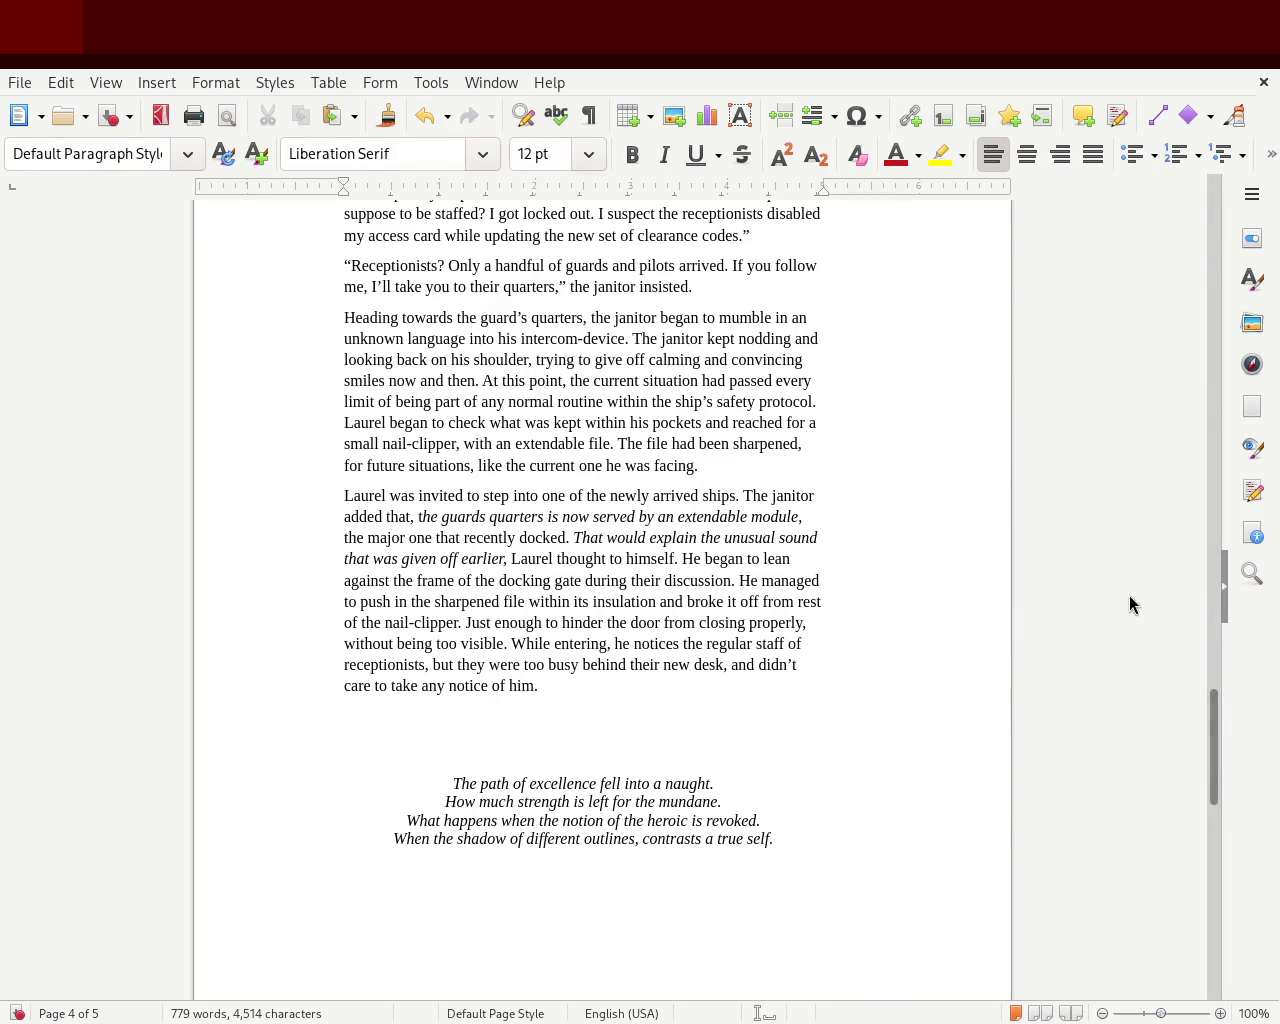
Scroll up from page 4 to the opening paragraph about Laurel's cabin on page 3
{"action": "mouse_move", "coordinate": [1215, 748]}
{"action": "left_mouse_down"}
{"action": "mouse_move", "coordinate": [1197, 425]}
{"action": "mouse_move", "coordinate": [1216, 602]}
{"action": "left_mouse_up"}
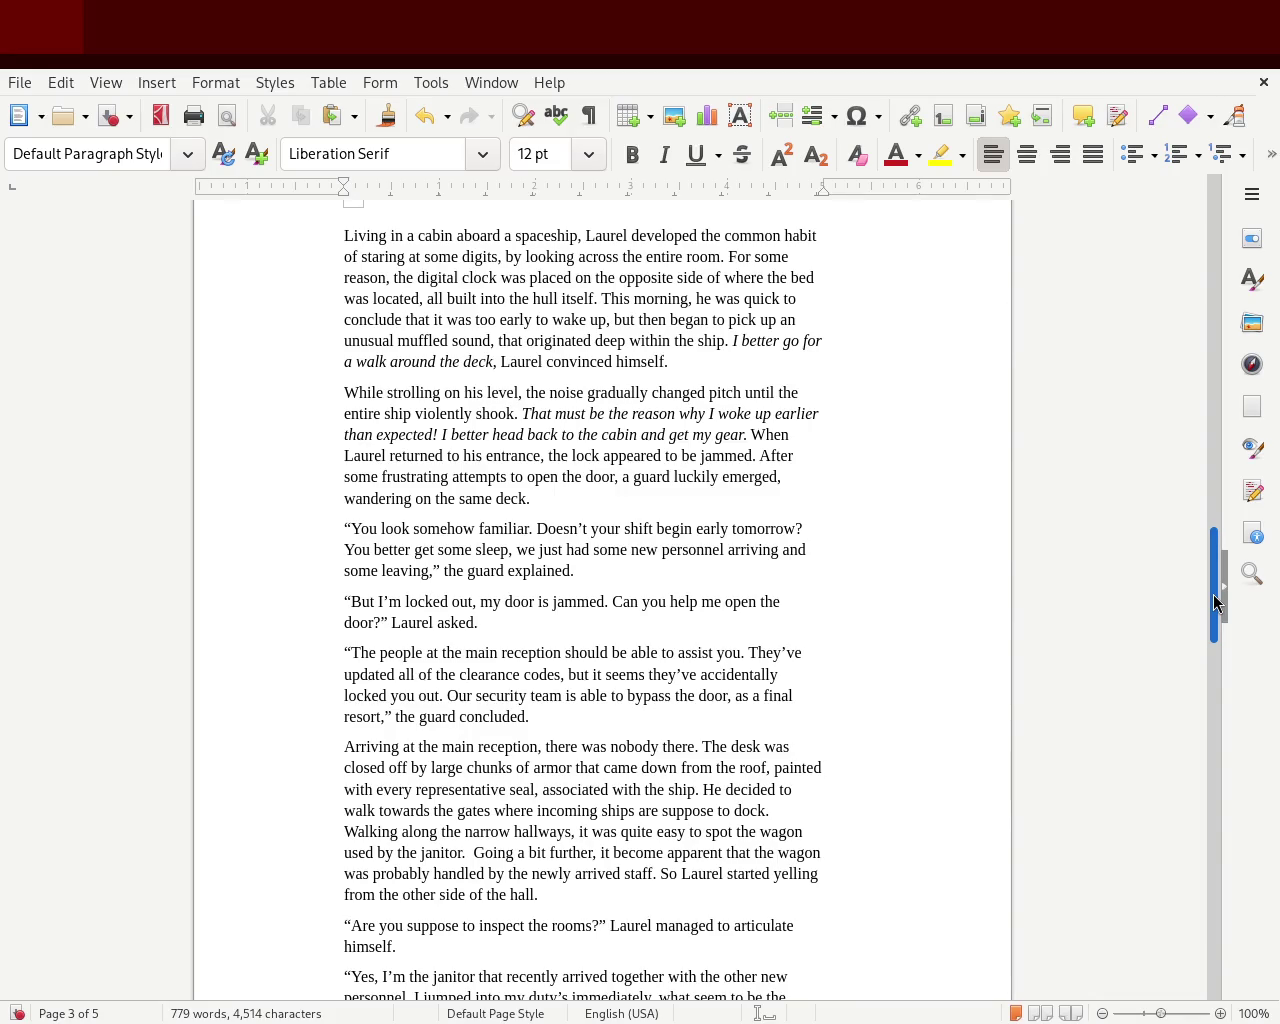
{"action": "left_click_drag", "start_coordinate": [1216, 603], "coordinate": [1216, 606]}
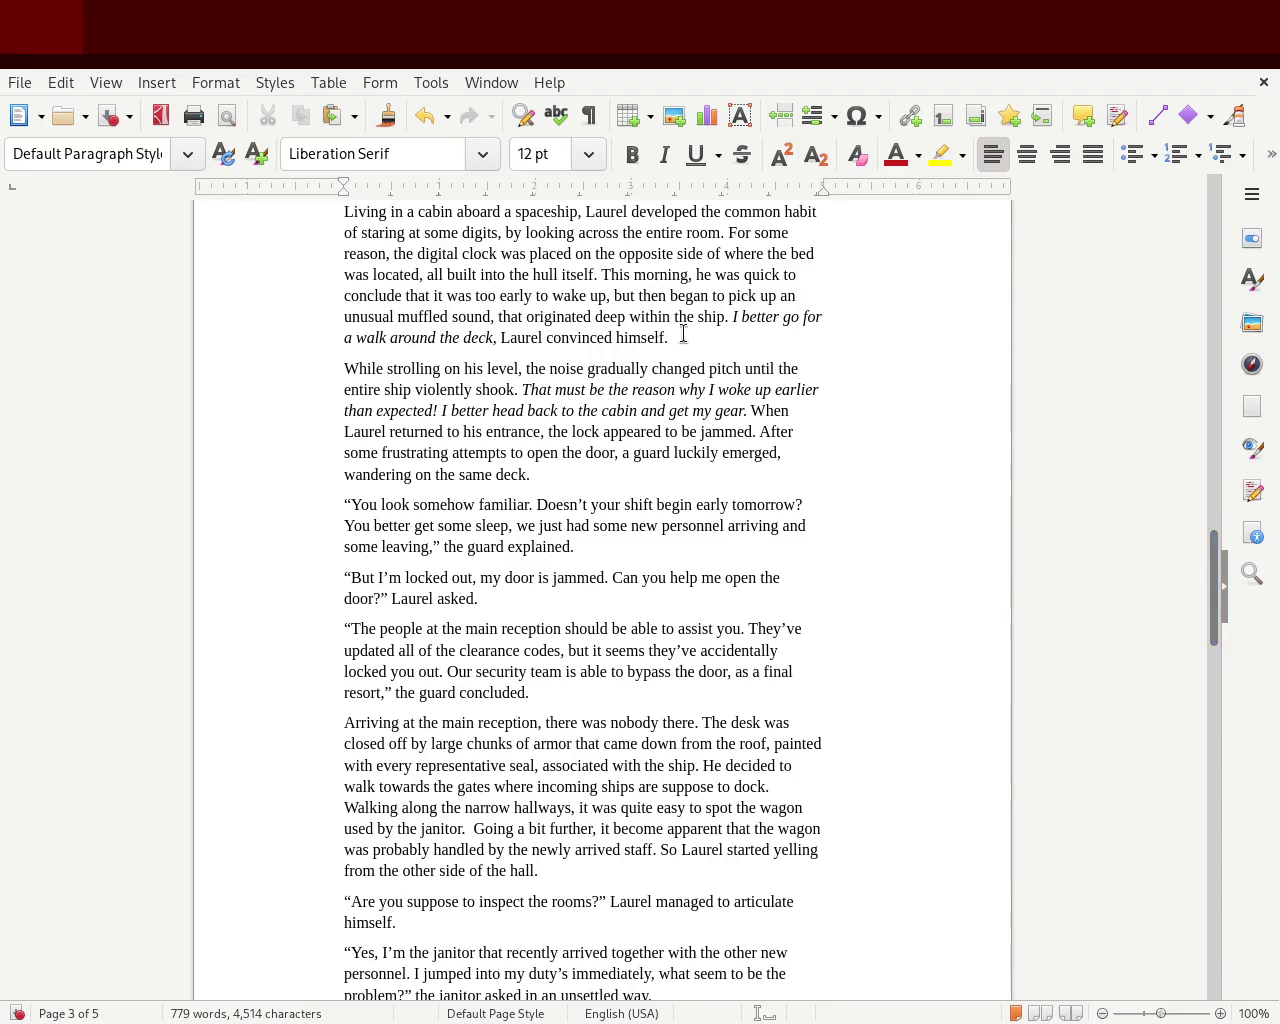
Delete 'but' and 'then' so the sentence ends with a period after 'too early to wake up'
{"action": "double_click", "coordinate": [624, 295]}
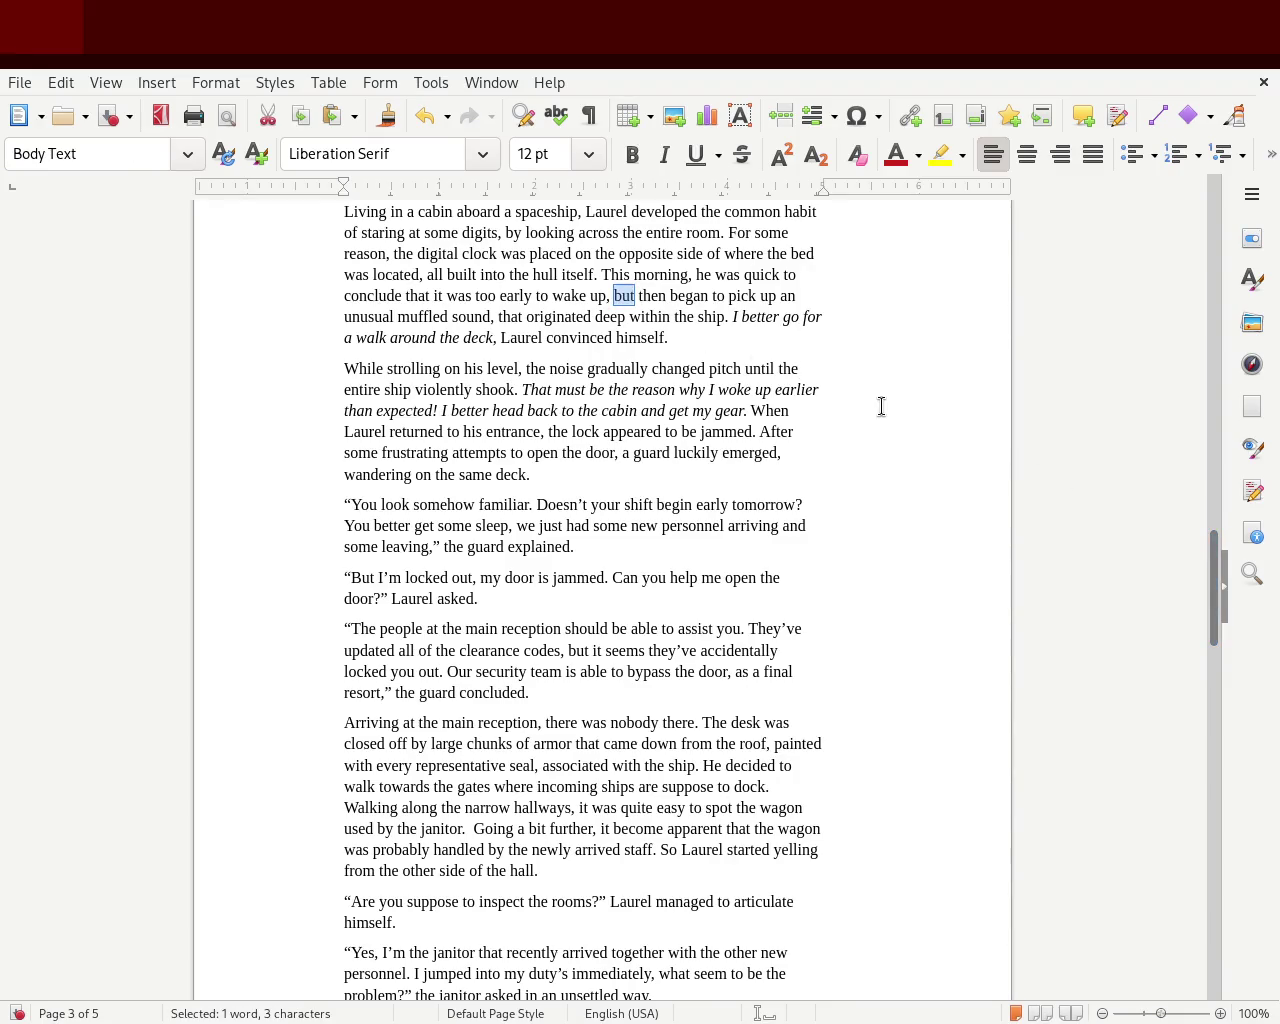
{"action": "key", "text": "Delete"}
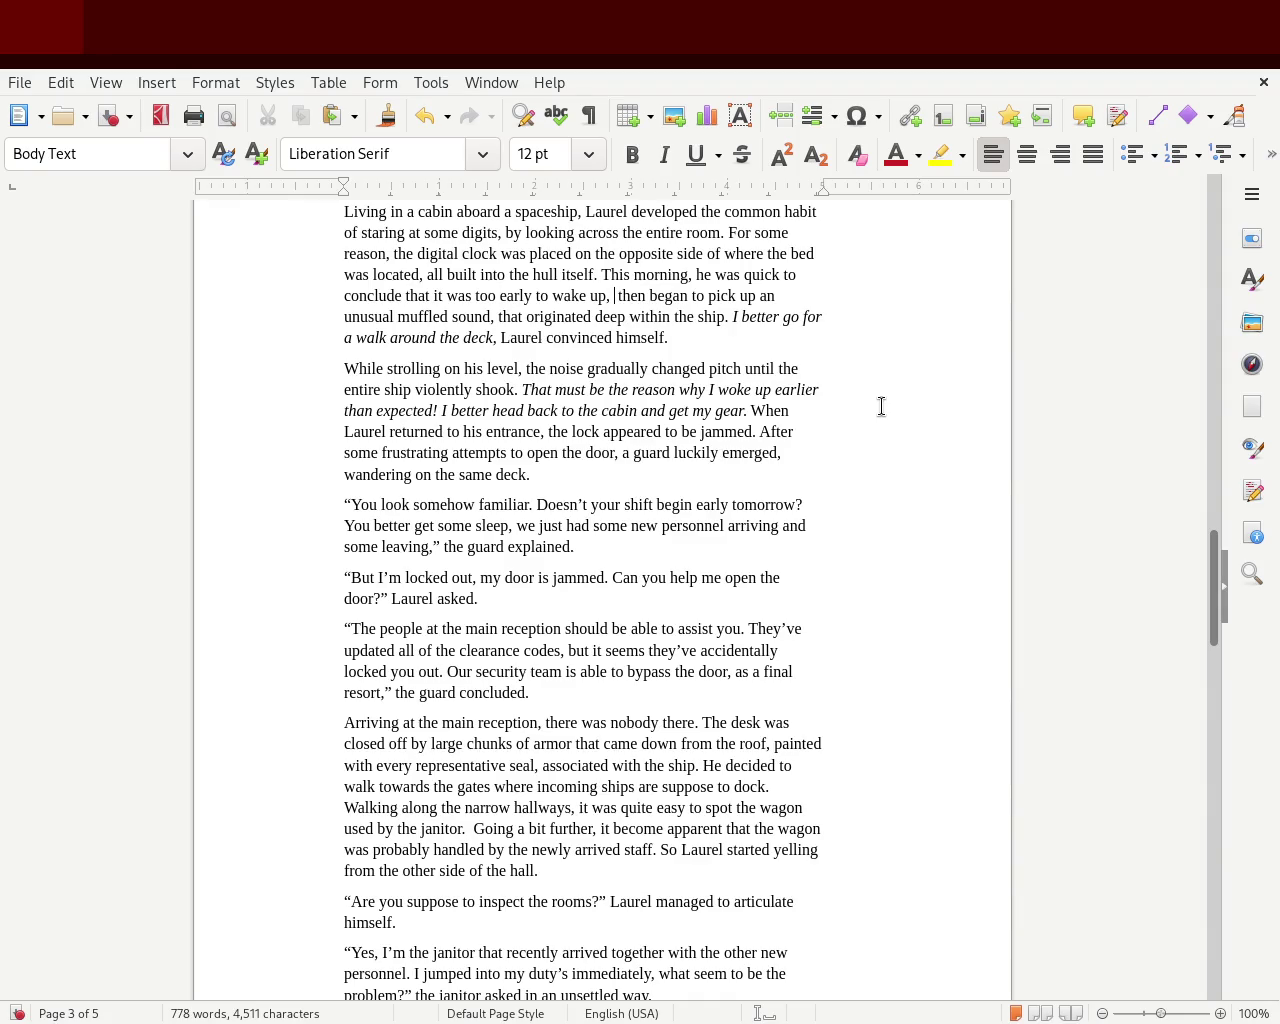
{"action": "key", "text": "BackSpace"}
{"action": "type", "text": "."}
{"action": "key", "text": "BackSpace"}
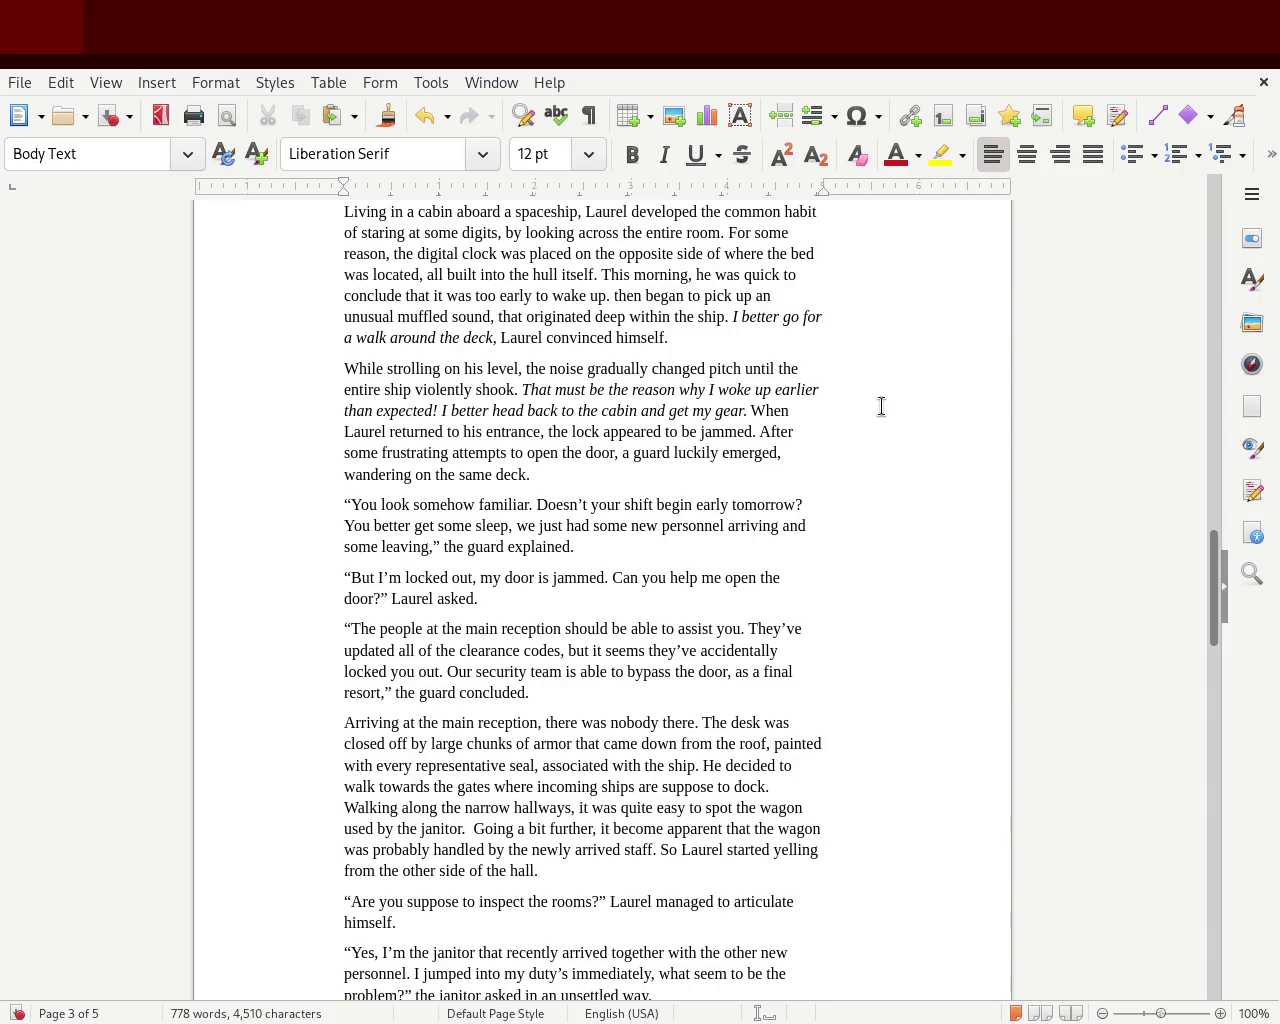
{"action": "key", "text": "Delete"}
{"action": "key", "text": "Delete"}
{"action": "key", "text": "Delete"}
{"action": "key", "text": "Delete"}
{"action": "key", "text": "Delete"}
Write the new sentence start 'He also noticed an', fixing the misspelled 'aslo'
{"action": "type", "text": "He "}
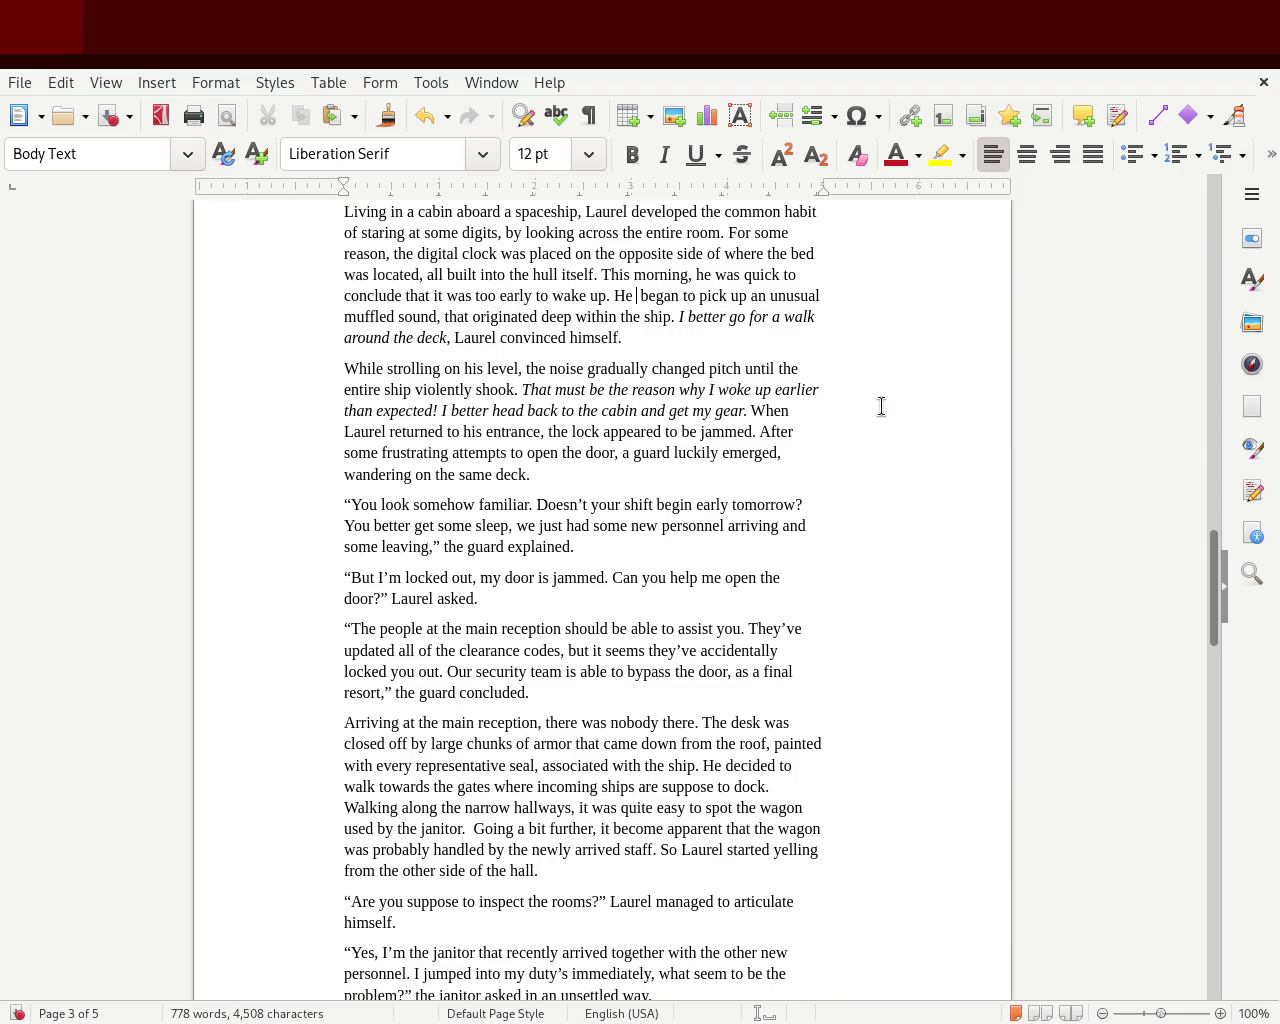
{"action": "type", "text": "aslo"}
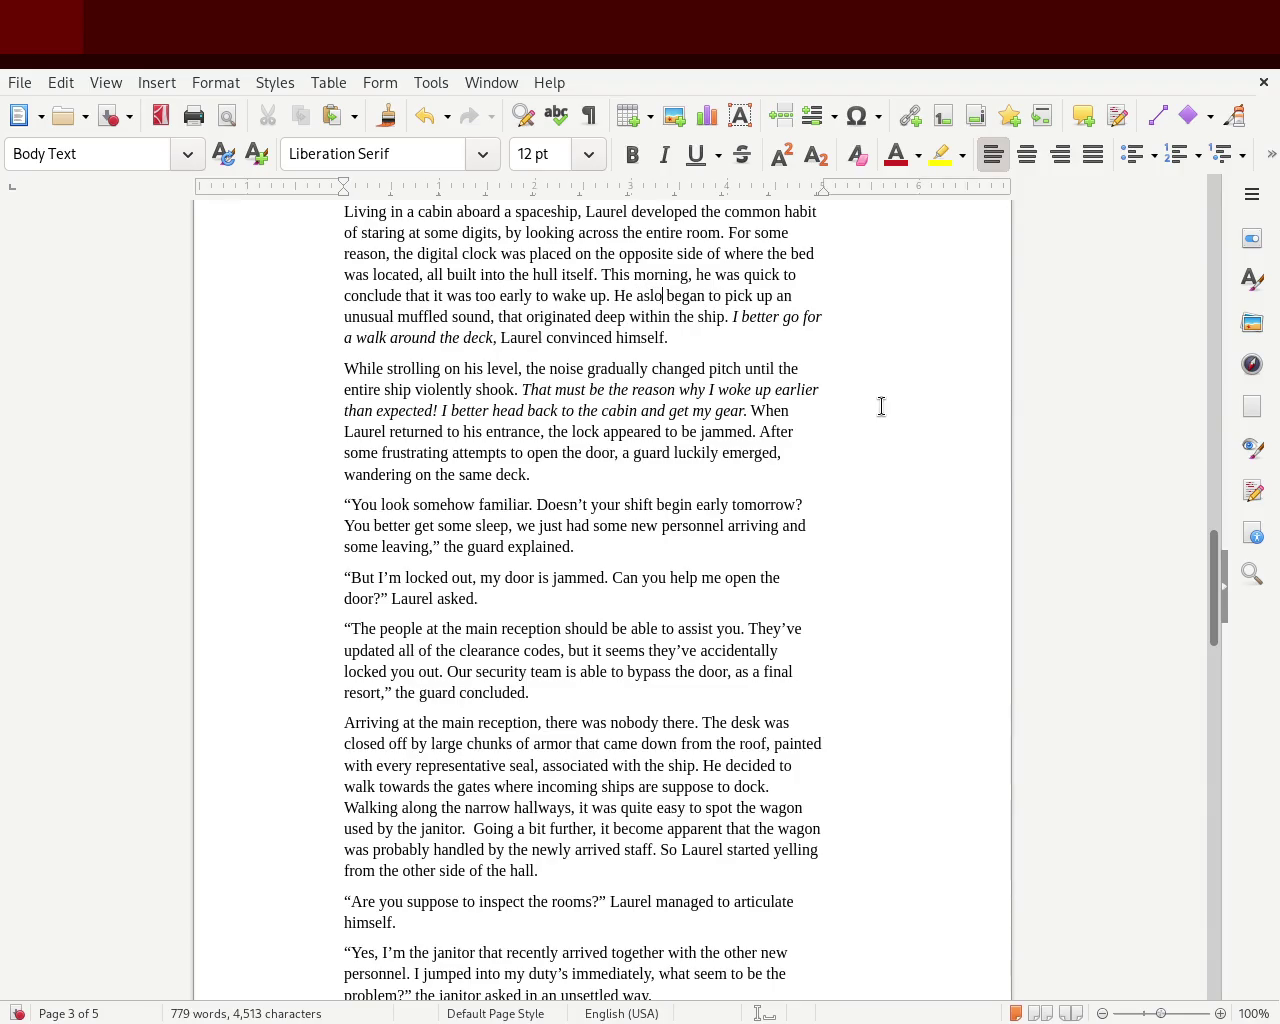
{"action": "key", "text": "ctrl+Left"}
{"action": "key", "text": "ctrl+Left"}
{"action": "key", "text": "Delete"}
{"action": "key", "text": "Delete"}
{"action": "key", "text": "Delete"}
{"action": "key", "text": "Delete"}
{"action": "key", "text": "Delete"}
{"action": "key", "text": "Delete"}
{"action": "key", "text": "Delete"}
{"action": "key", "text": "Delete"}
{"action": "key", "text": "Delete"}
{"action": "key", "text": "Delete"}
{"action": "key", "text": "Delete"}
{"action": "key", "text": "Delete"}
{"action": "key", "text": "Delete"}
{"action": "key", "text": "Delete"}
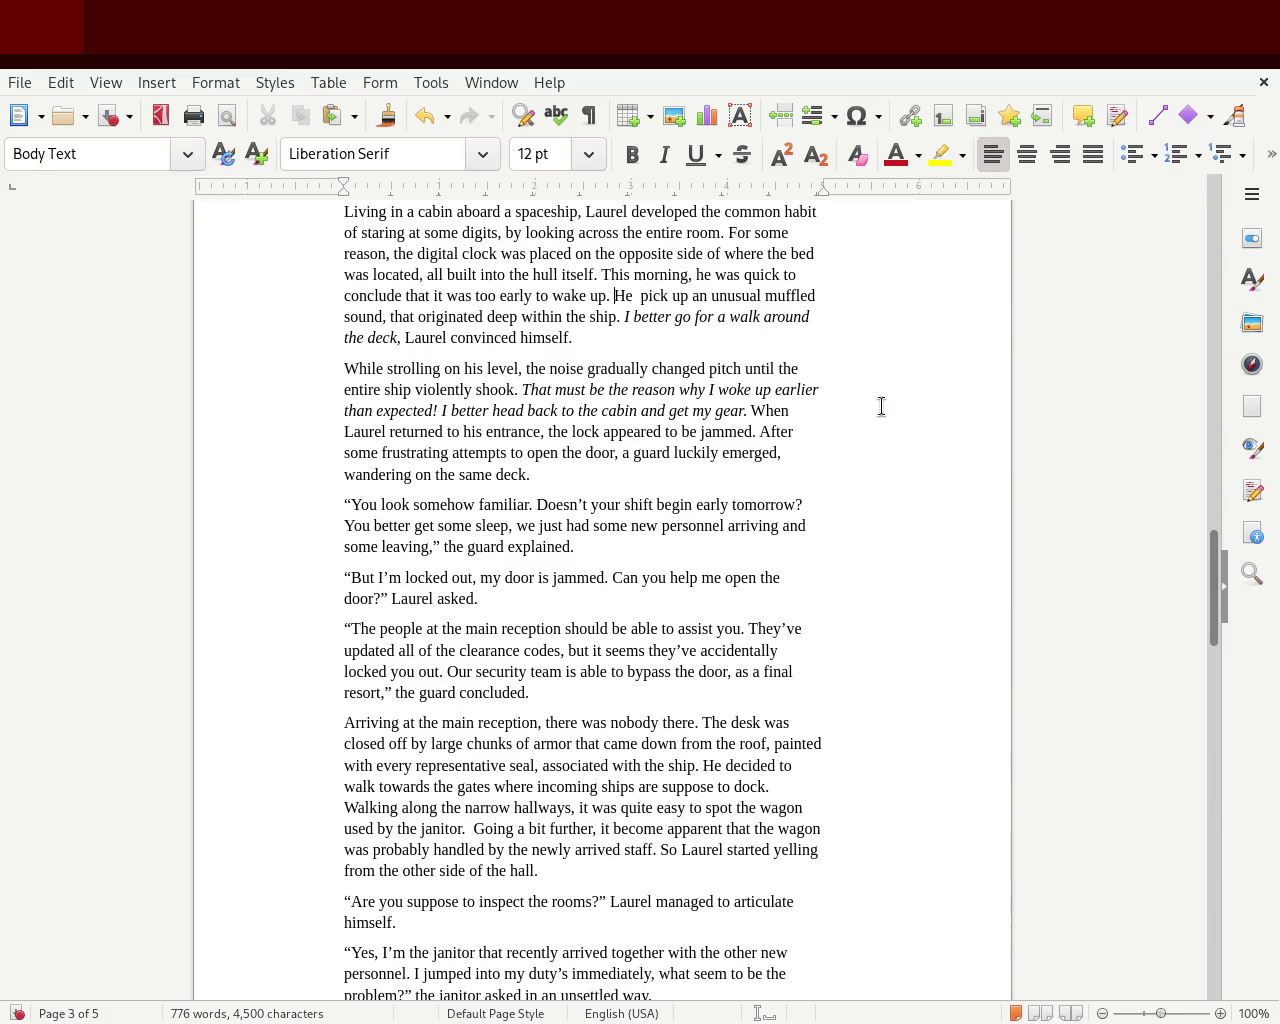
{"action": "key", "text": "Right"}
{"action": "key", "text": "Delete"}
{"action": "key", "text": "Delete"}
{"action": "key", "text": "Delete"}
{"action": "key", "text": "Delete"}
{"action": "key", "text": "Delete"}
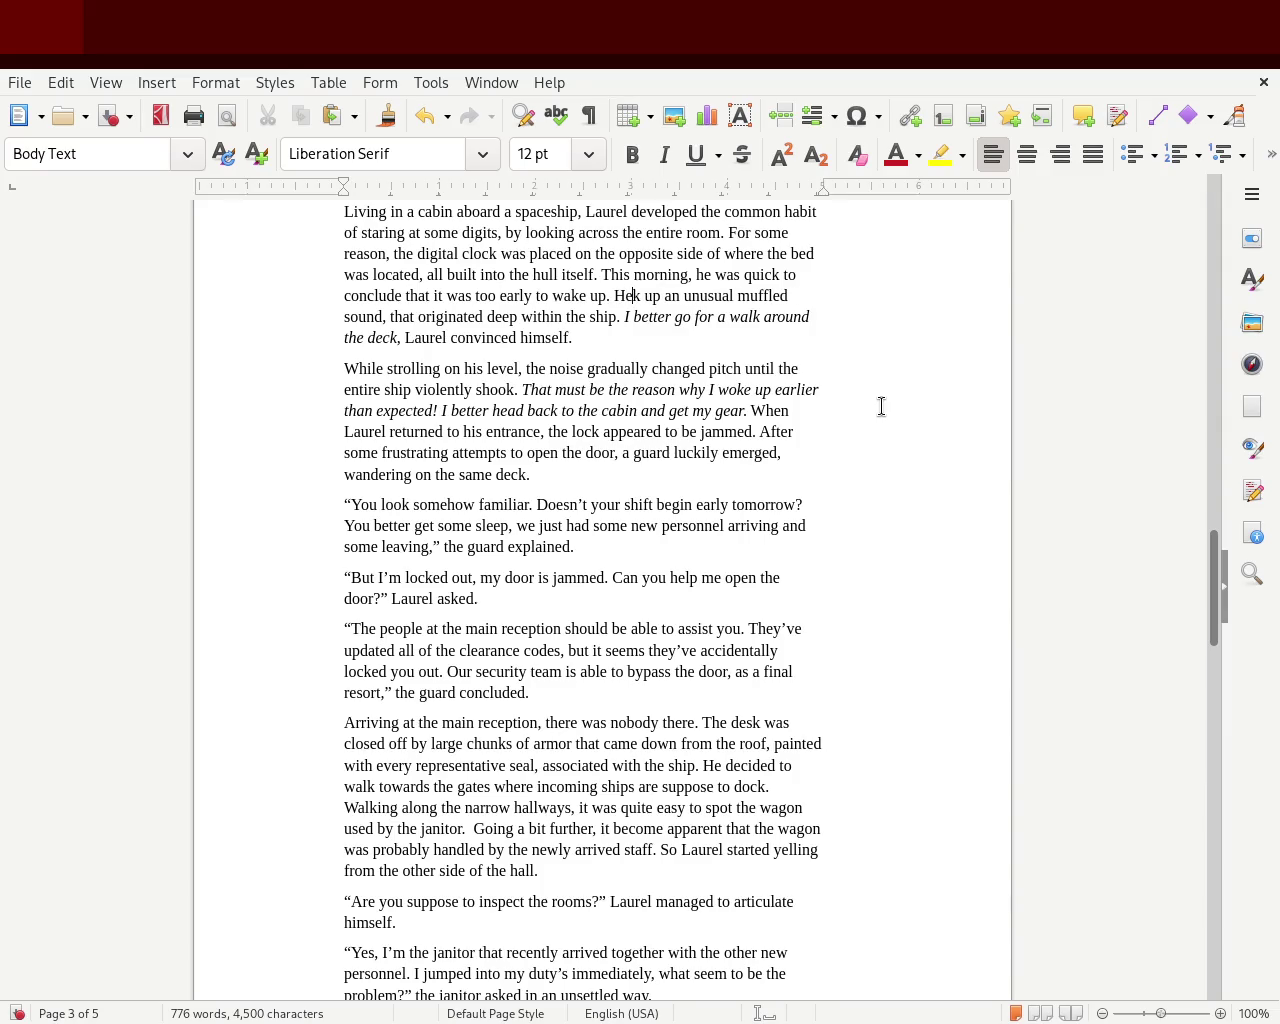
{"action": "key", "text": "Delete"}
{"action": "key", "text": "Delete"}
{"action": "key", "text": "Delete"}
{"action": "key", "text": "Delete"}
{"action": "key", "text": "Delete"}
{"action": "key", "text": "Delete"}
{"action": "type", "text": "noticed"}
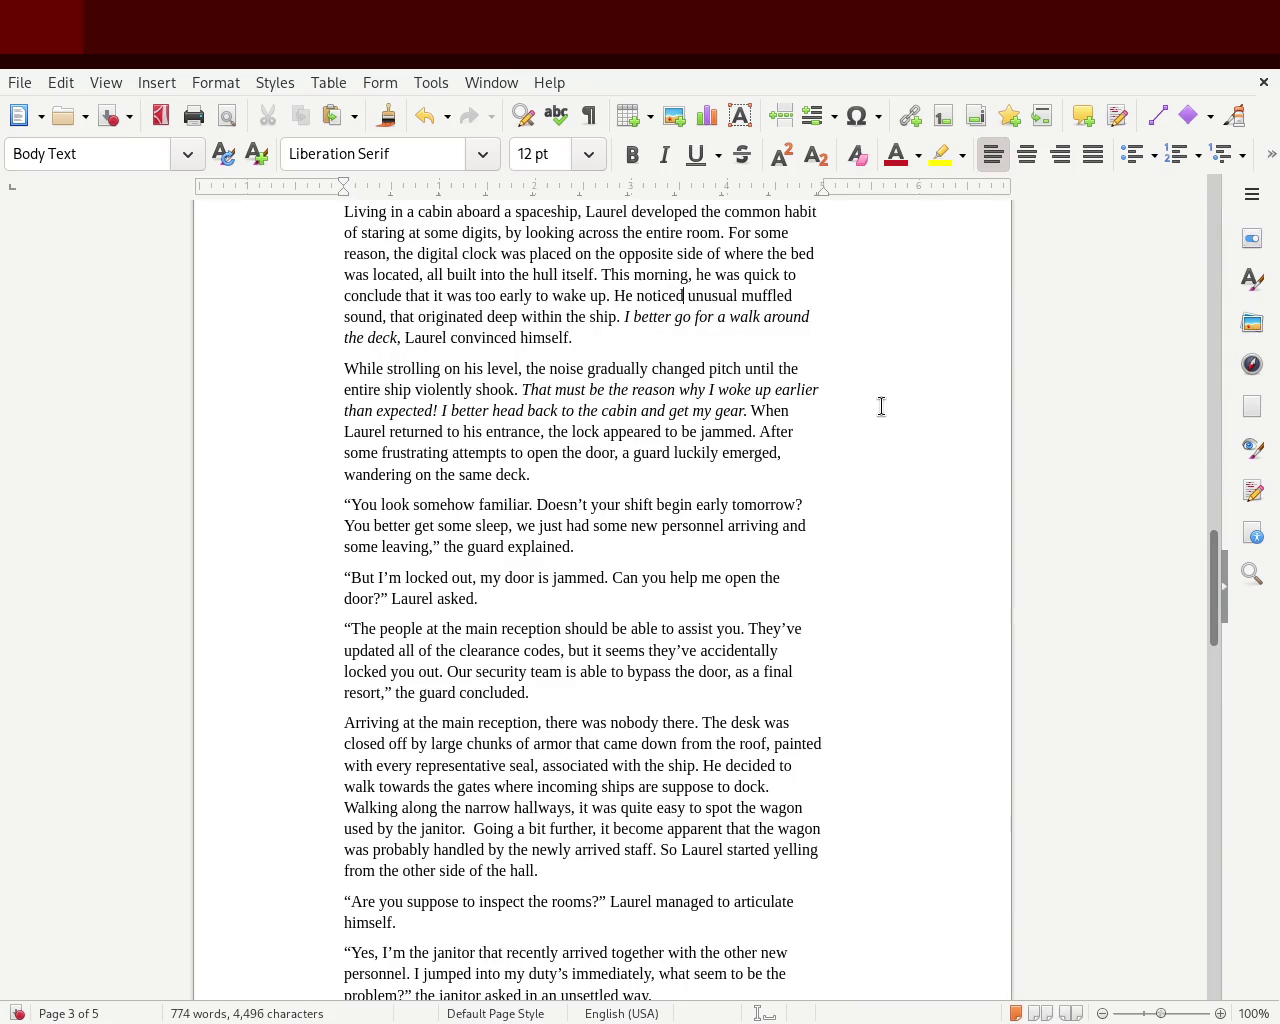
{"action": "type", "text": " an"}
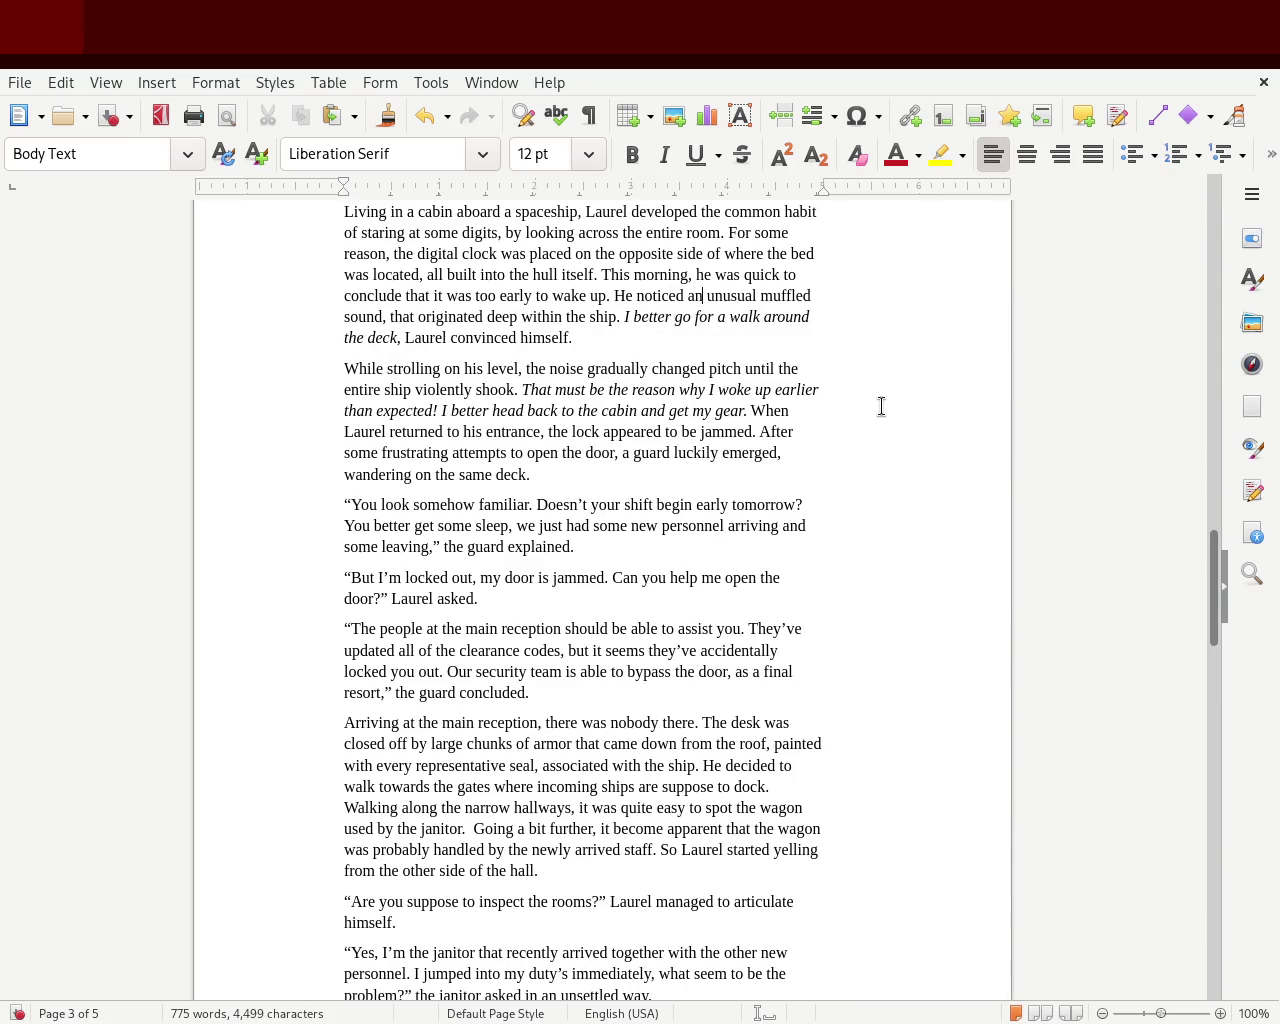
{"action": "key", "text": "Left"}
{"action": "key", "text": "Left"}
{"action": "key", "text": "Left"}
{"action": "key", "text": "Left"}
{"action": "type", "text": "also"}
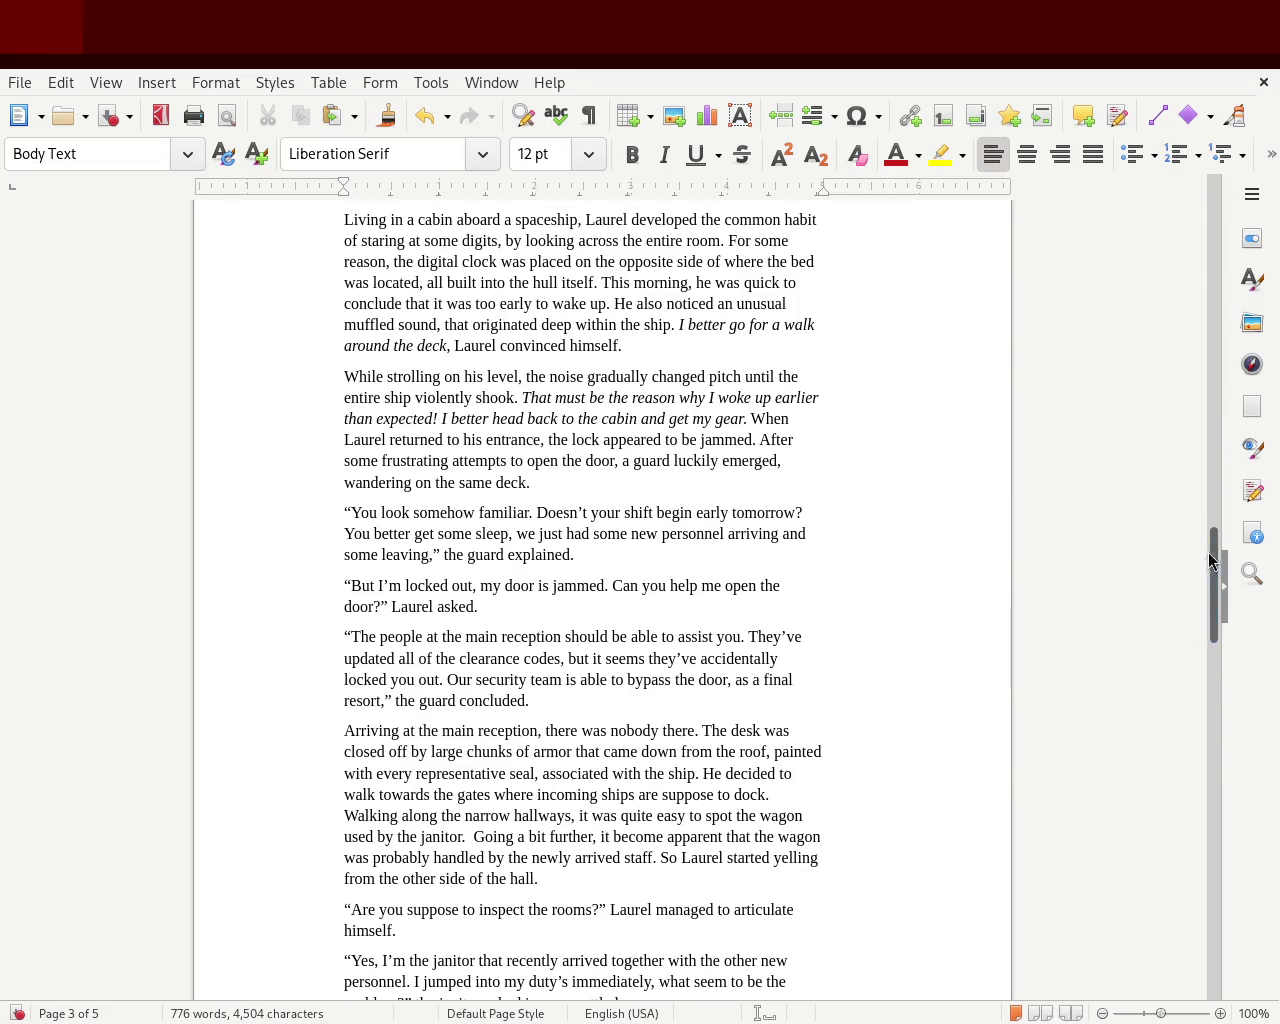
{"action": "scroll", "coordinate": [1220, 539], "scroll_direction": "up", "scroll_amount": 3}
{"action": "mouse_move", "coordinate": [1220, 539]}
{"action": "left_mouse_down"}
{"action": "mouse_move", "coordinate": [1214, 271]}
{"action": "mouse_move", "coordinate": [1203, 277]}
{"action": "mouse_move", "coordinate": [1197, 598]}
{"action": "left_mouse_up"}
{"action": "mouse_move", "coordinate": [344, 345]}
{"action": "left_mouse_down"}
{"action": "mouse_move", "coordinate": [635, 412]}
{"action": "mouse_move", "coordinate": [615, 385]}
{"action": "left_mouse_up"}
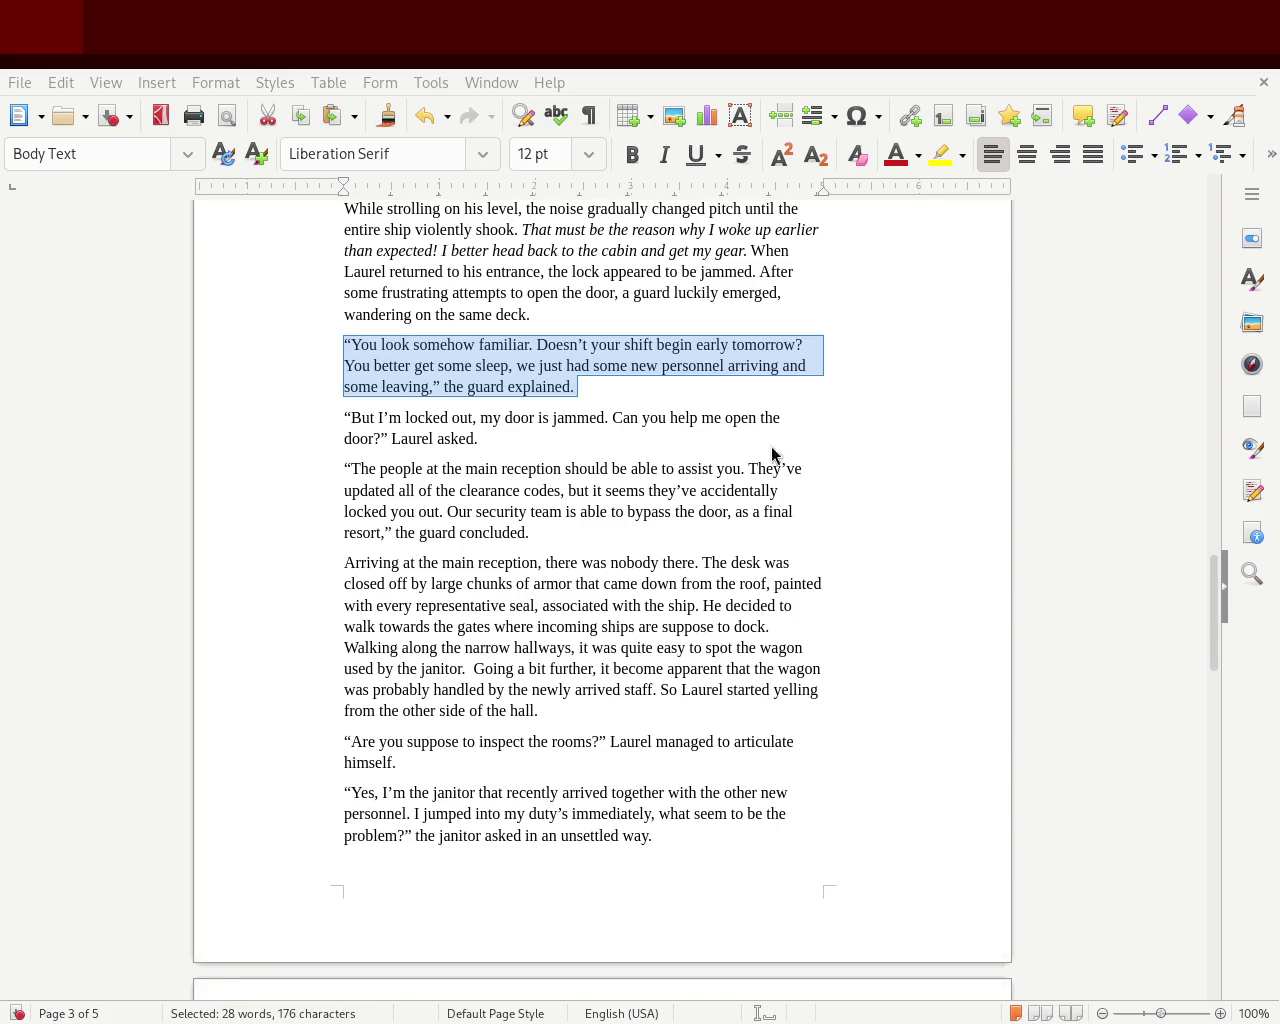
{"action": "left_click", "coordinate": [434, 440]}
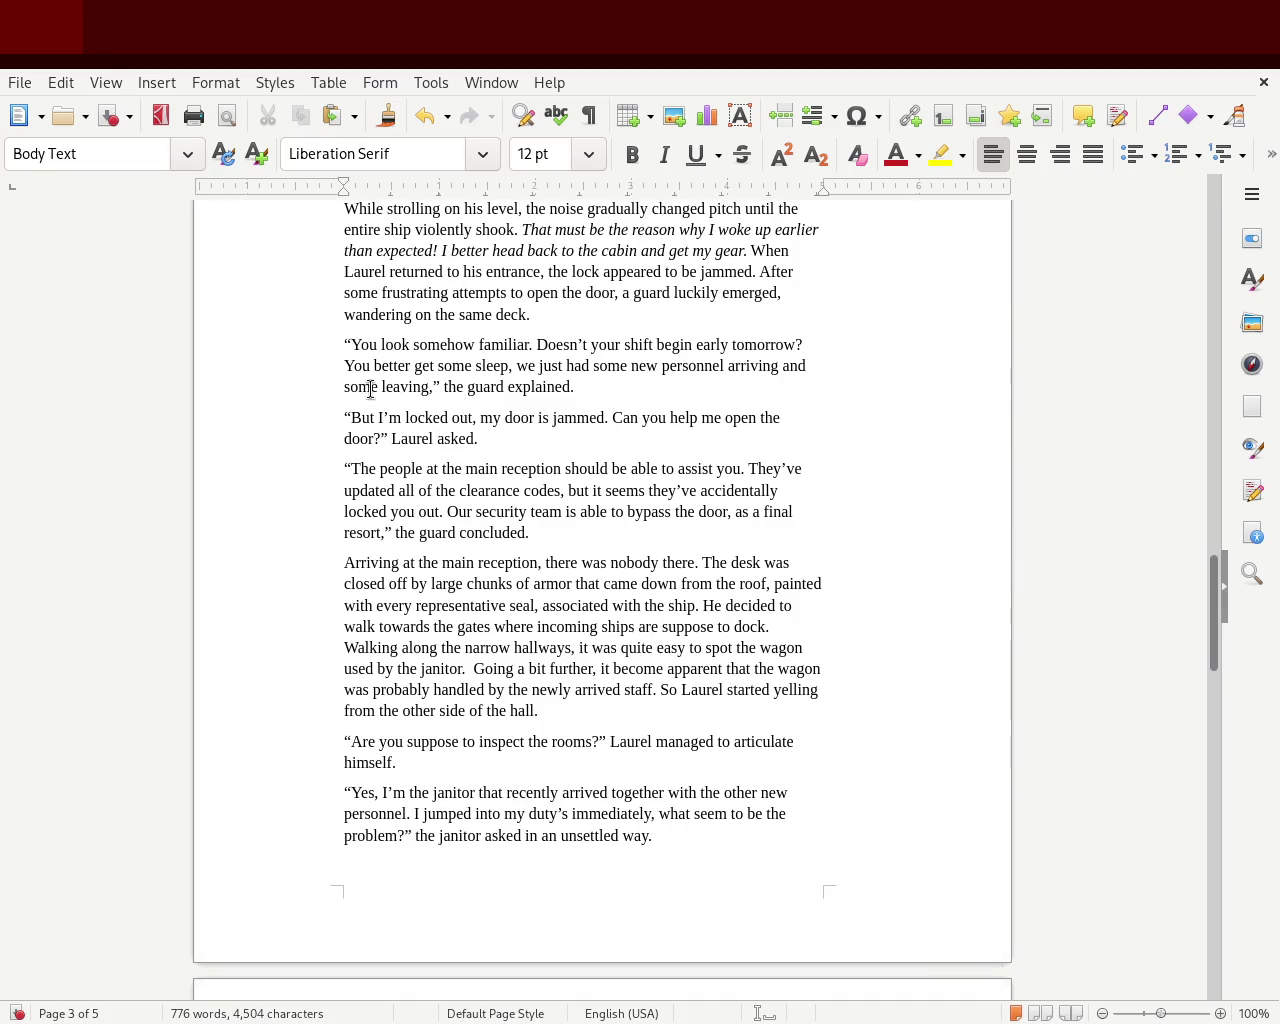
{"action": "left_click_drag", "start_coordinate": [345, 410], "coordinate": [484, 440]}
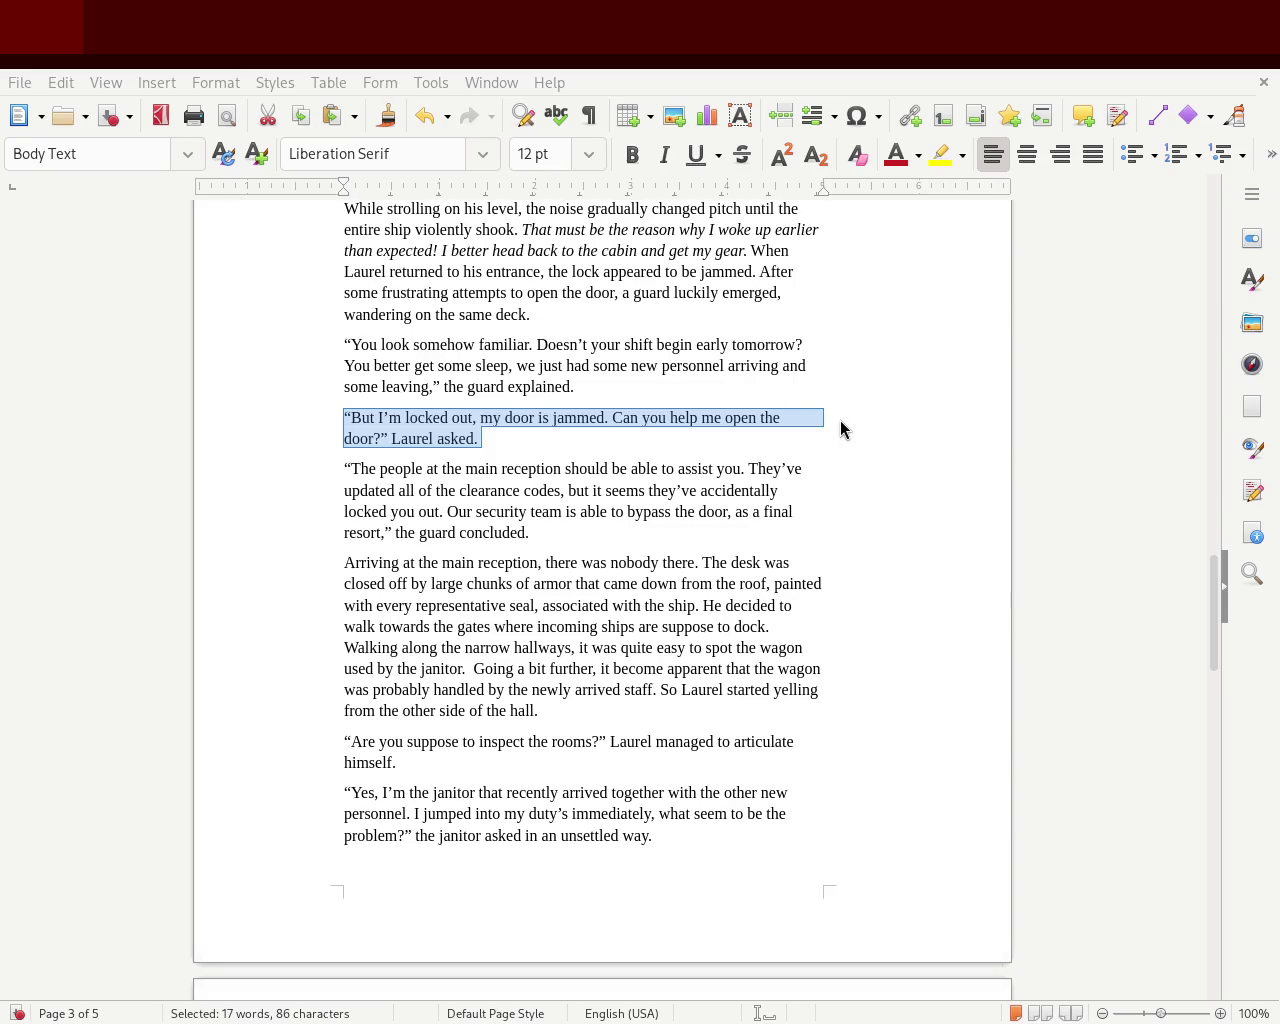
{"action": "left_click_drag", "start_coordinate": [482, 440], "coordinate": [318, 417]}
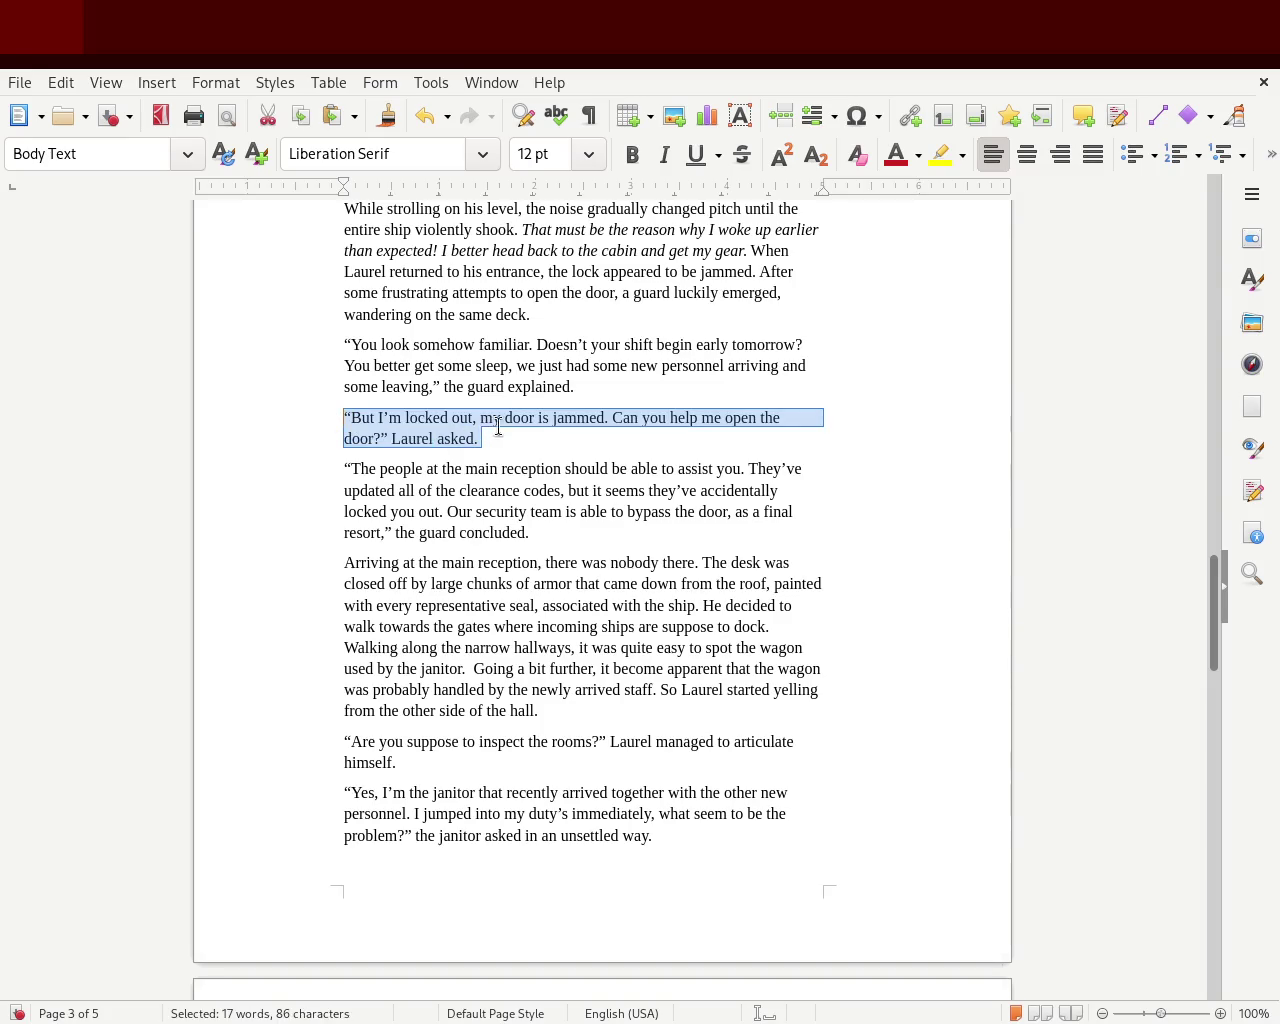
{"action": "left_click_drag", "start_coordinate": [500, 434], "coordinate": [310, 416]}
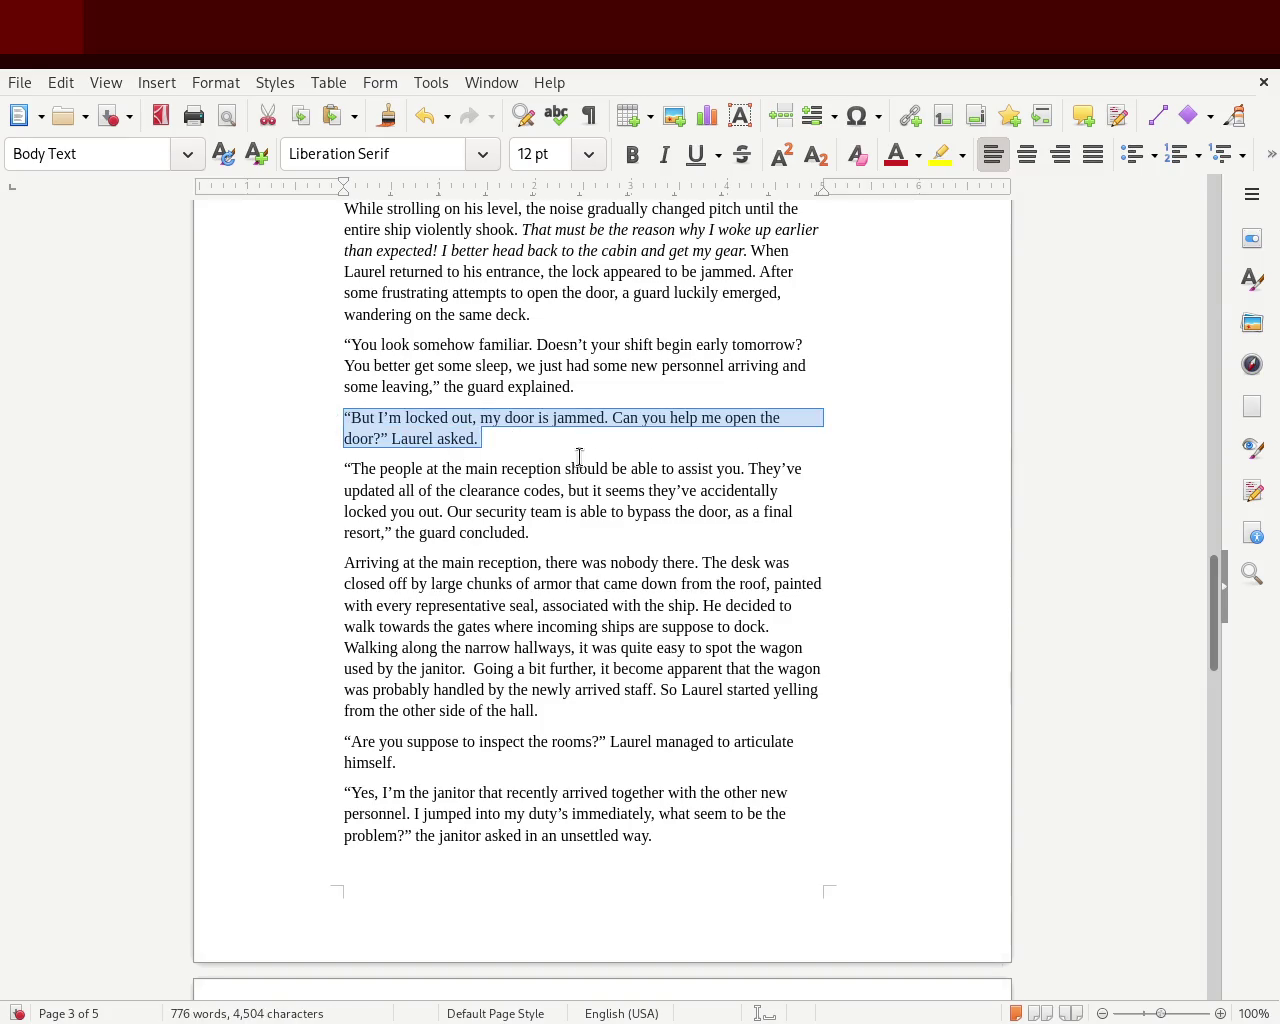
{"action": "left_click_drag", "start_coordinate": [517, 437], "coordinate": [318, 417]}
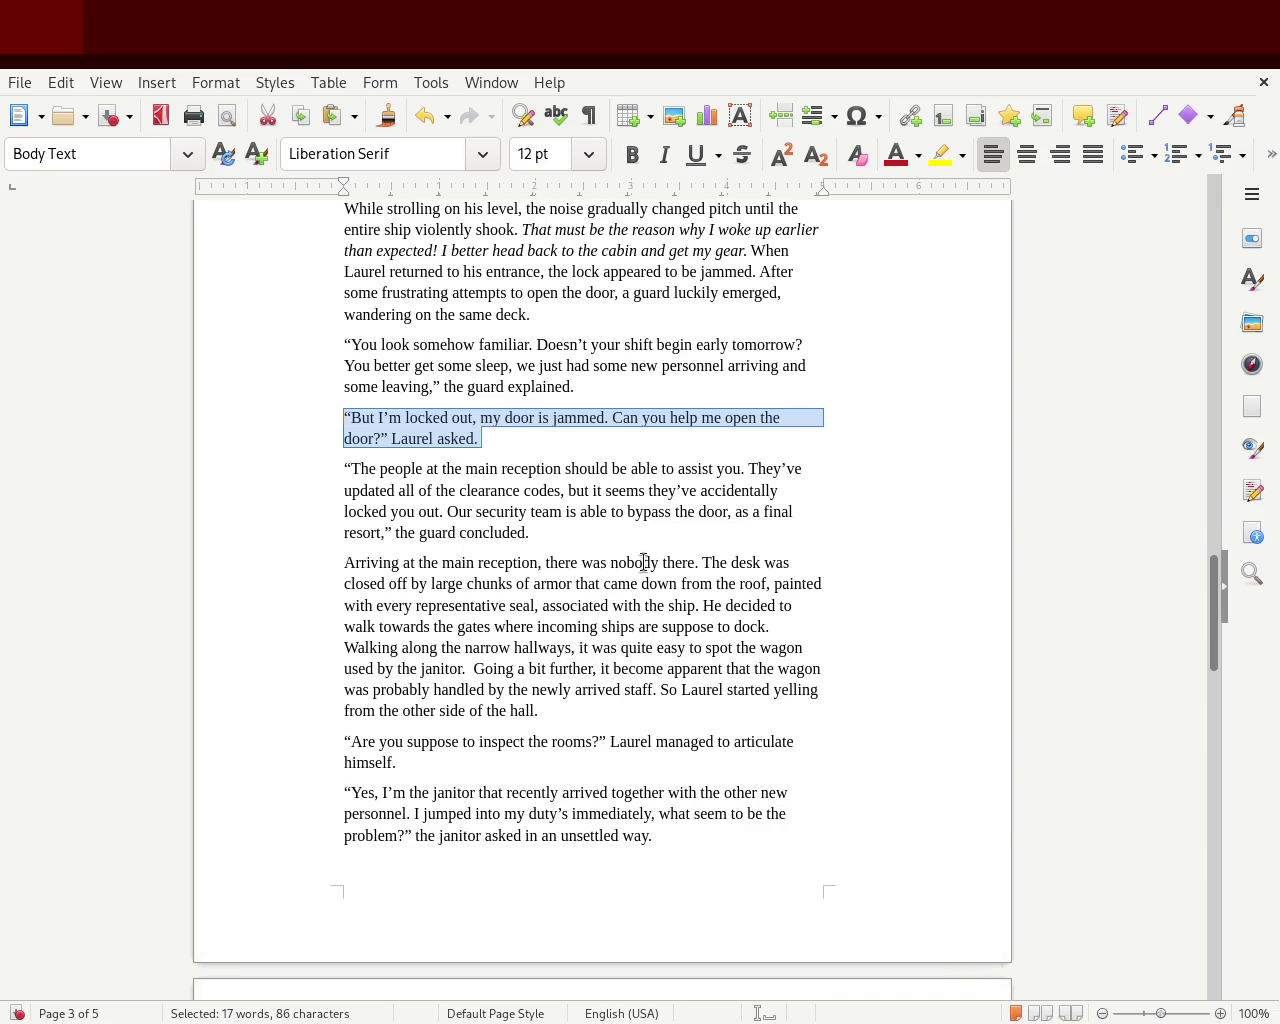
{"action": "left_click", "coordinate": [641, 420]}
Fix the comma after 'firm steps' in chapter 2
{"action": "mouse_move", "coordinate": [1222, 655]}
{"action": "left_mouse_down"}
{"action": "mouse_move", "coordinate": [1224, 580]}
{"action": "mouse_move", "coordinate": [1277, 895]}
{"action": "left_mouse_up"}
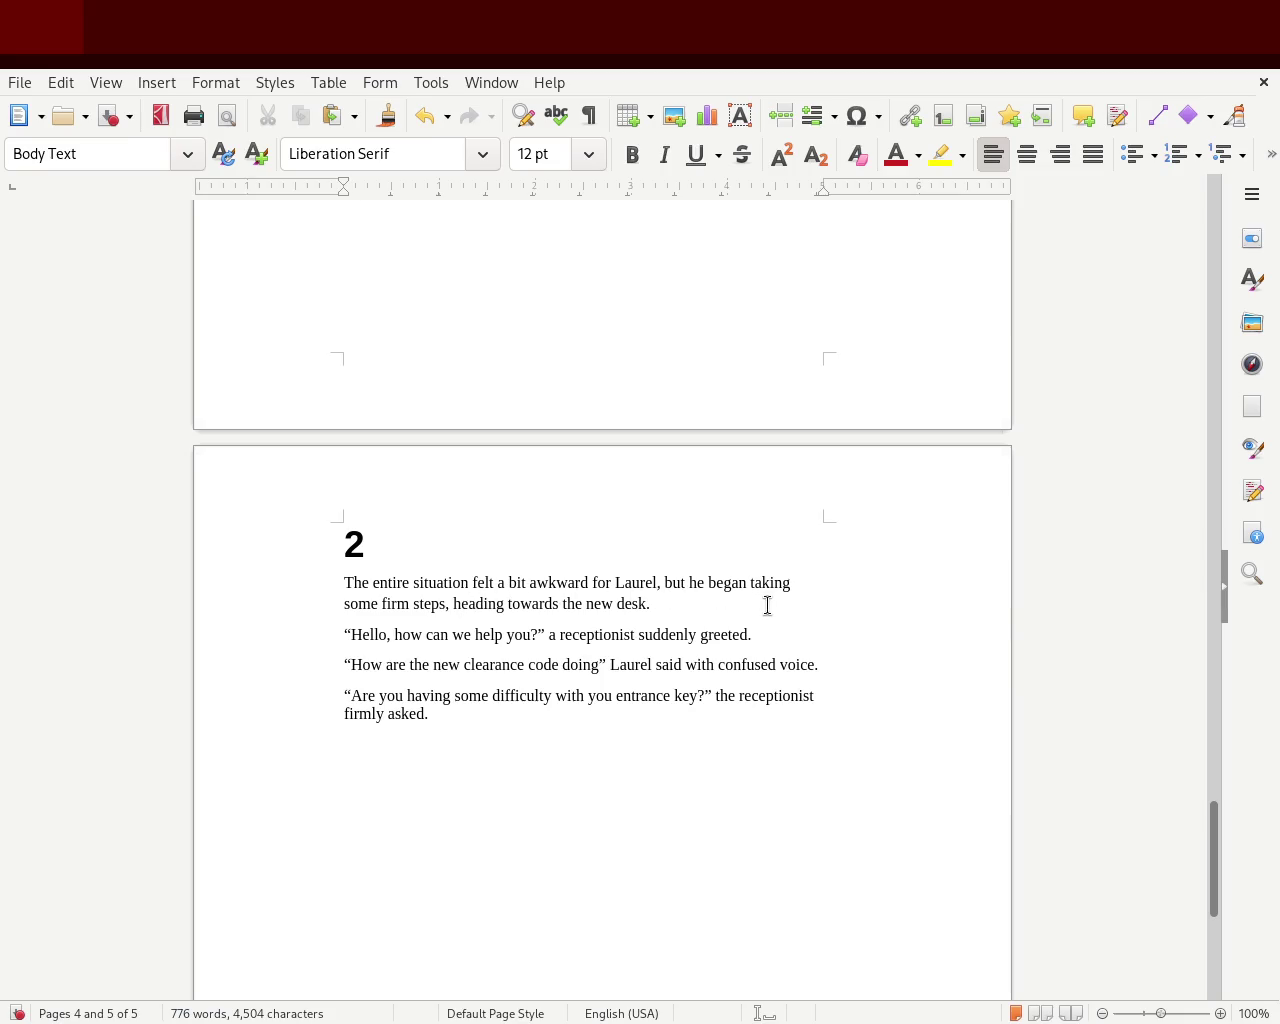
{"action": "left_click", "coordinate": [452, 604]}
{"action": "key", "text": "BackSpace"}
{"action": "key", "text": "BackSpace"}
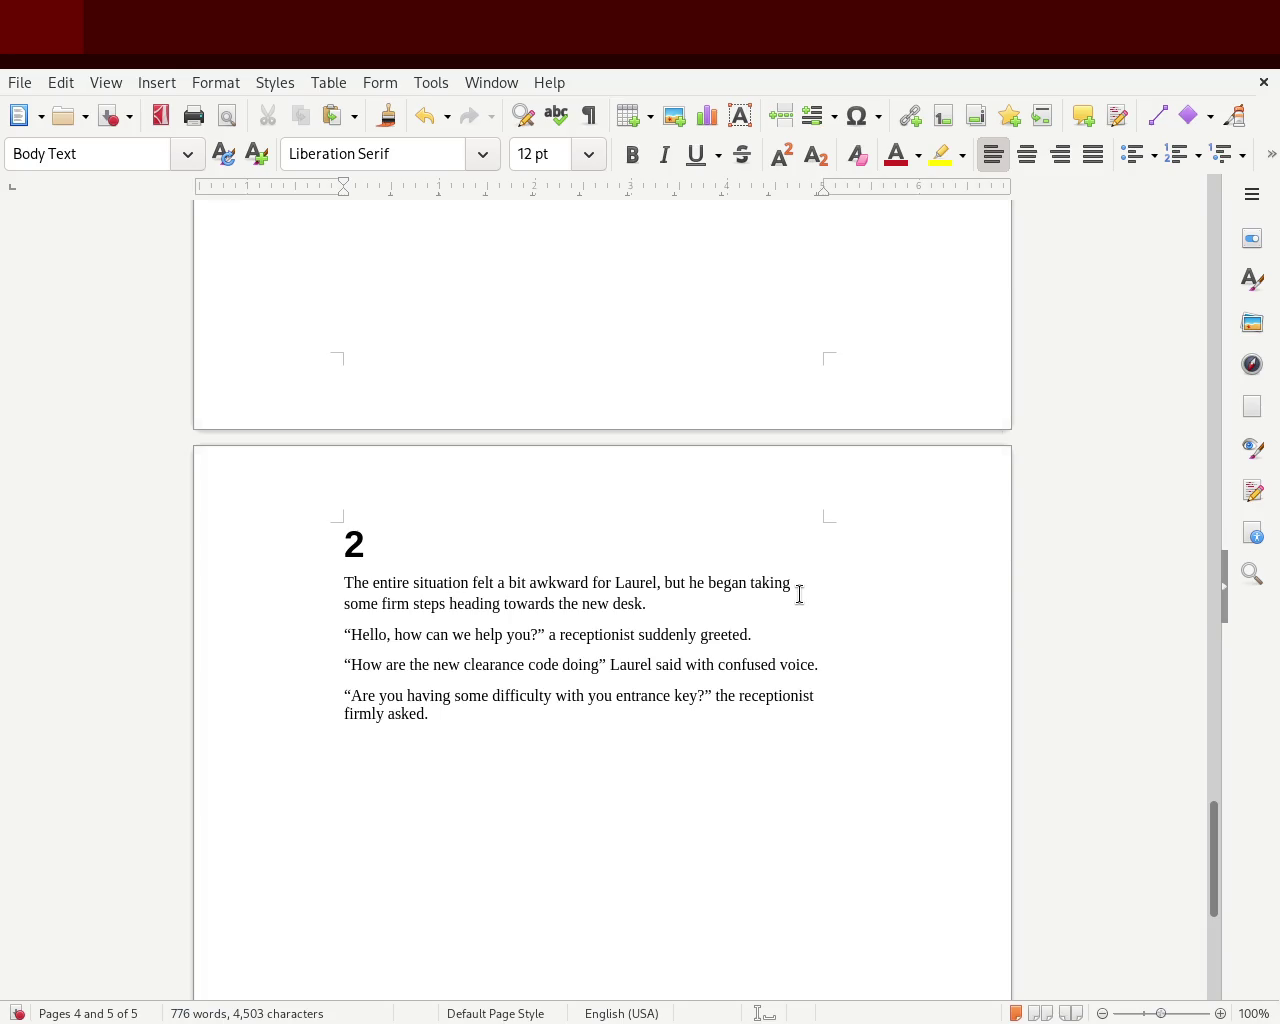
{"action": "type", "text": ","}
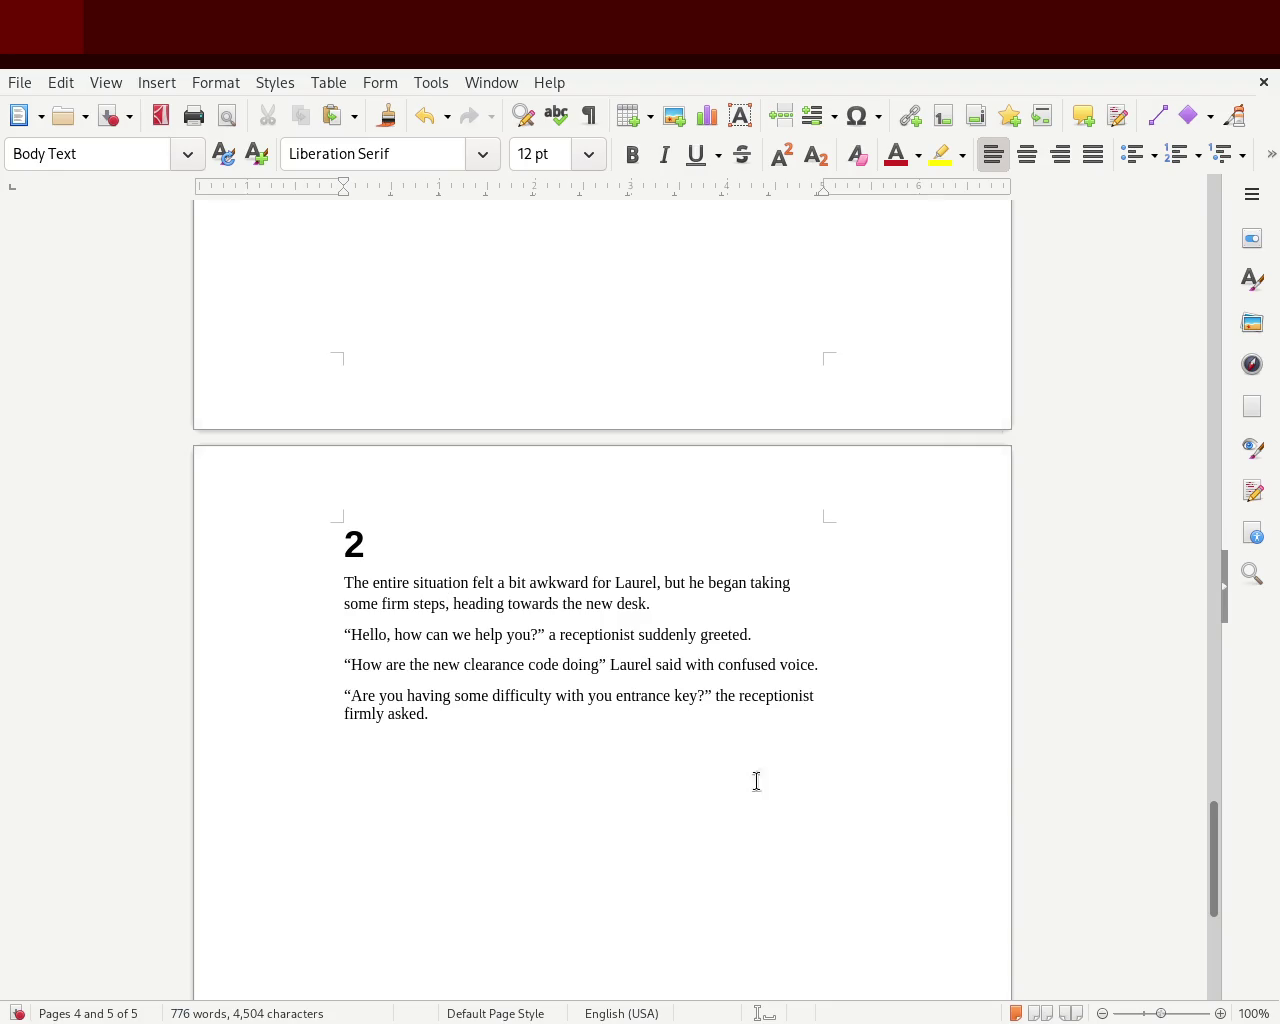
Replace 'firmly' with 'vaugly' and add the new line 'Laurel almost shouted “Yes.”'
{"action": "double_click", "coordinate": [364, 713]}
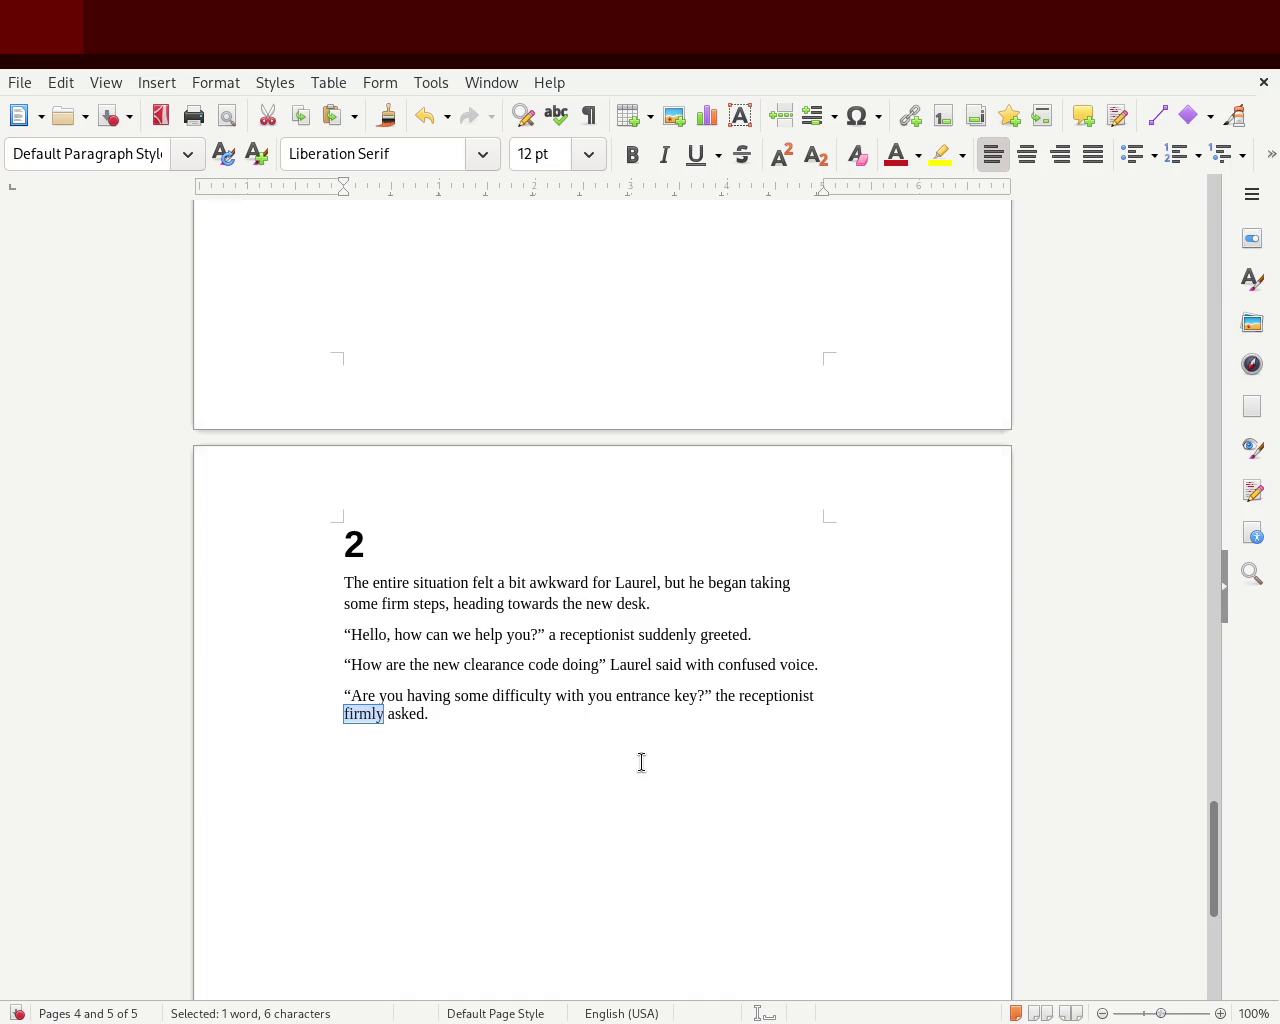
{"action": "type", "text": "vaugly"}
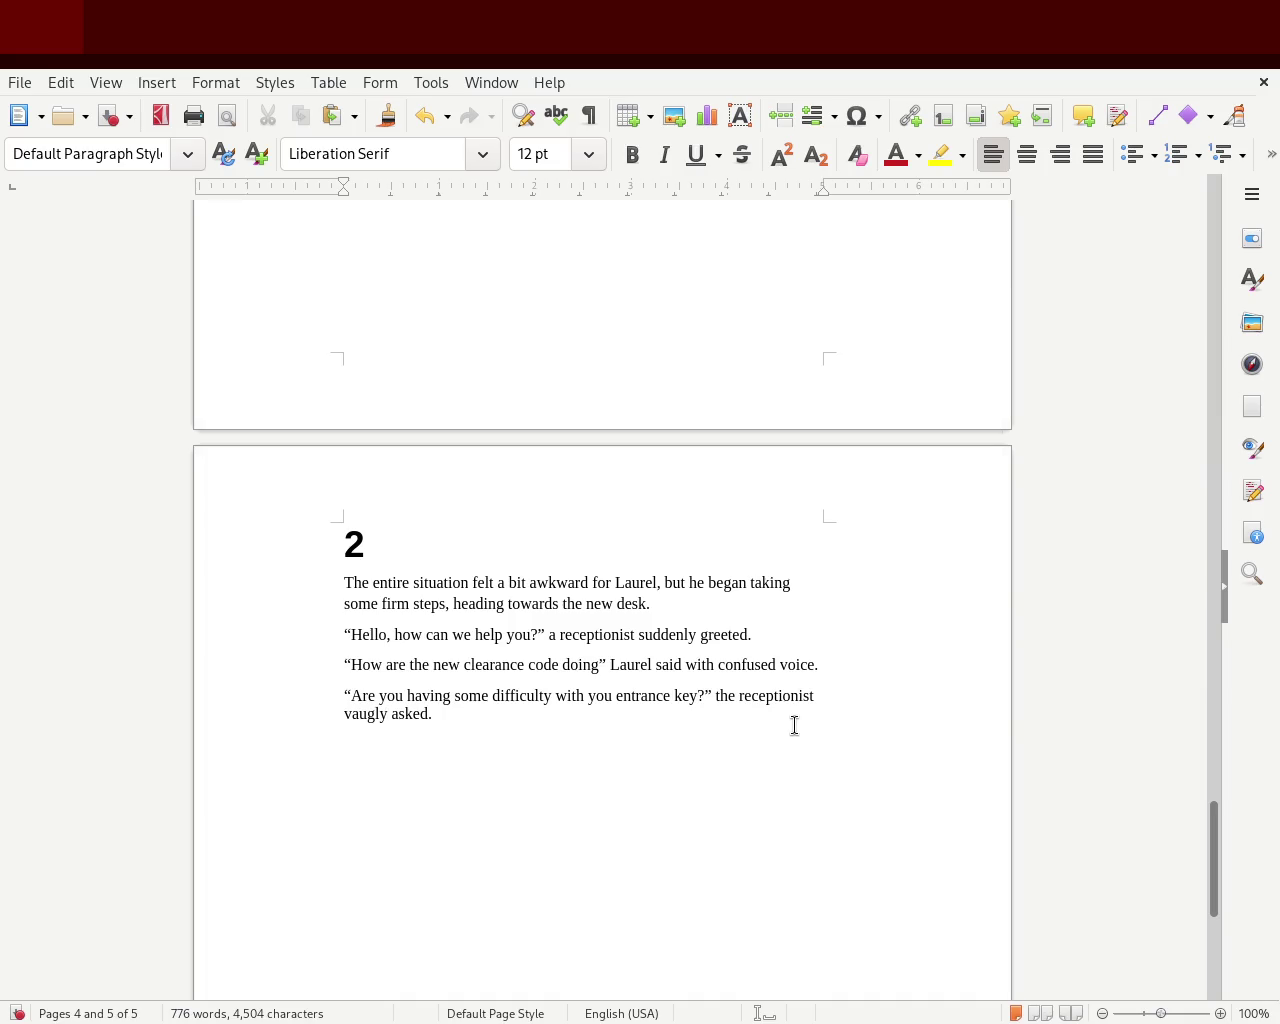
{"action": "key", "text": "Return"}
{"action": "type", "text": "Laurel almost shouted"}
{"action": "type", "text": " “Y"}
{"action": "type", "text": "es.”"}
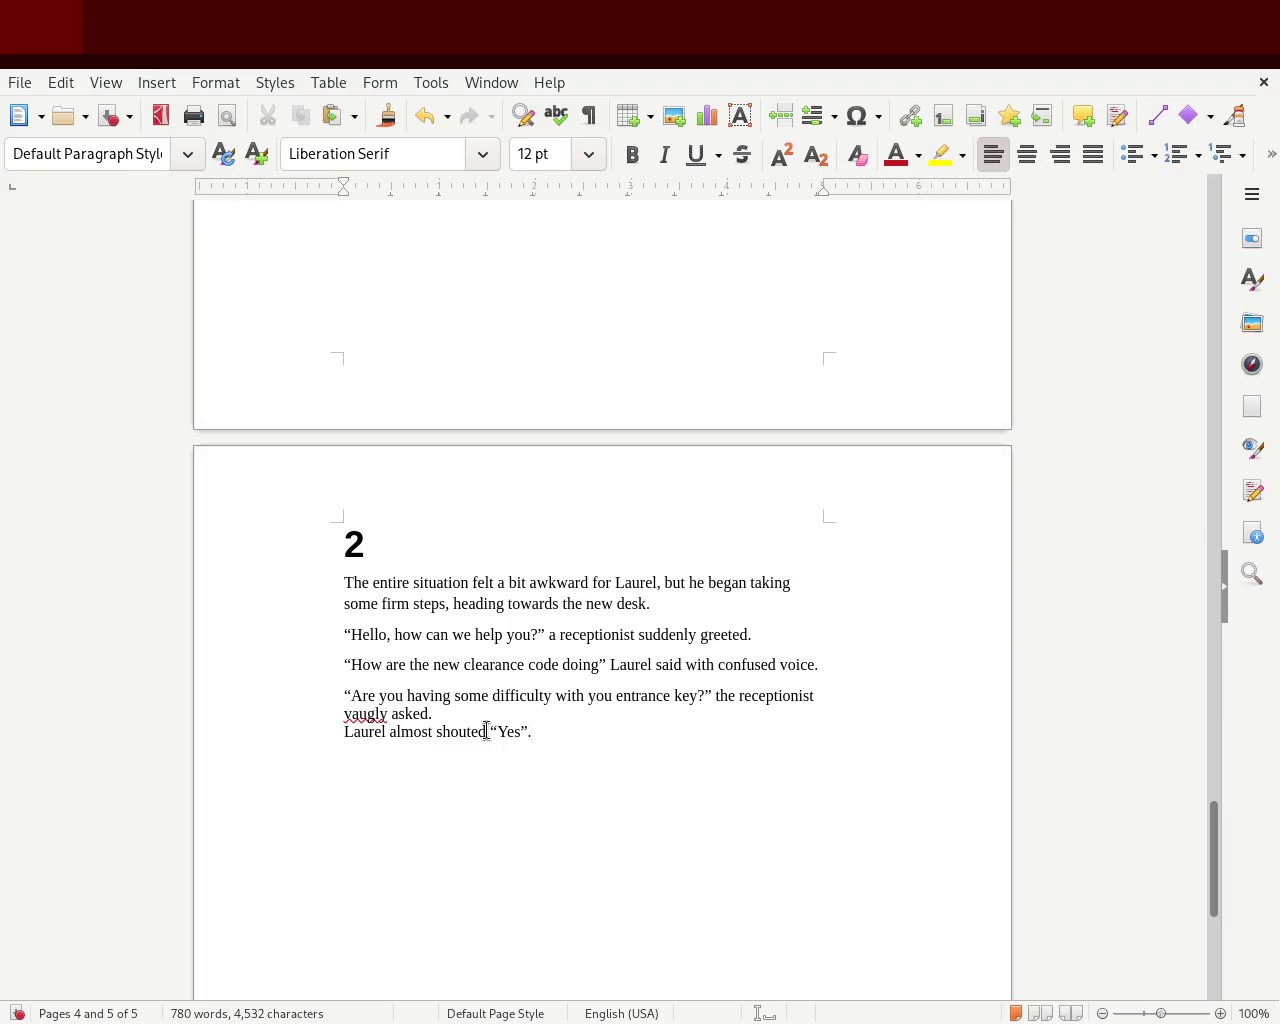
{"action": "type", "text": "."}
Add a comma after 'shouted' and retype the first letter of 'Yes'
{"action": "left_click", "coordinate": [486, 735]}
{"action": "type", "text": ","}
{"action": "key", "text": "End"}
{"action": "left_click", "coordinate": [510, 732]}
{"action": "key", "text": "BackSpace"}
{"action": "type", "text": "y"}
Restore the capital Y in “Yes.” and save the document
{"action": "left_click", "coordinate": [632, 742]}
{"action": "key", "text": "Return"}
{"action": "key", "text": "ctrl+1"}
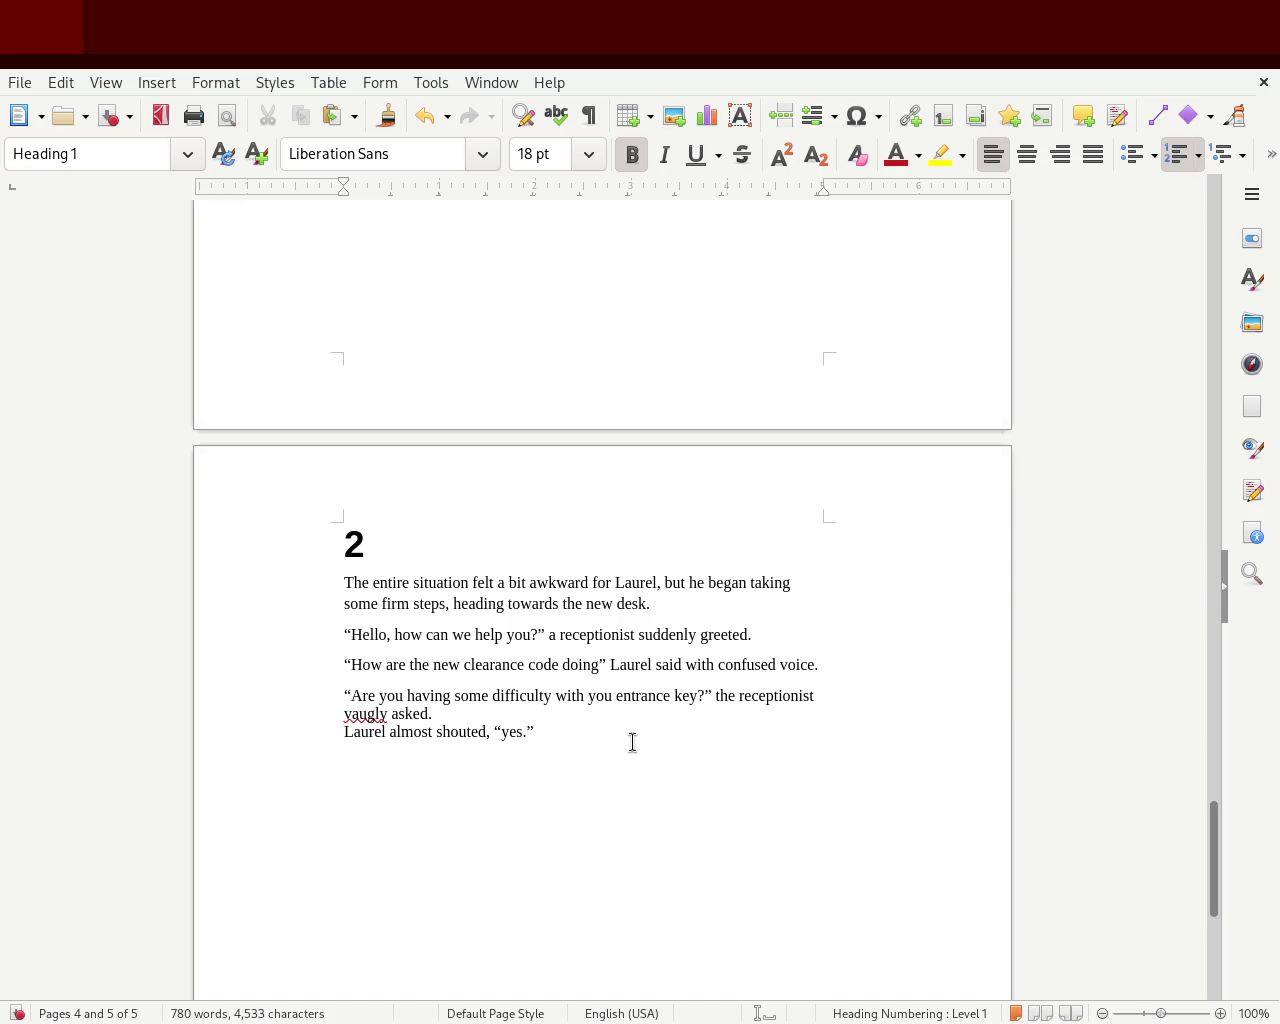
{"action": "left_click", "coordinate": [500, 731]}
{"action": "key", "text": "Delete"}
{"action": "type", "text": "Y"}
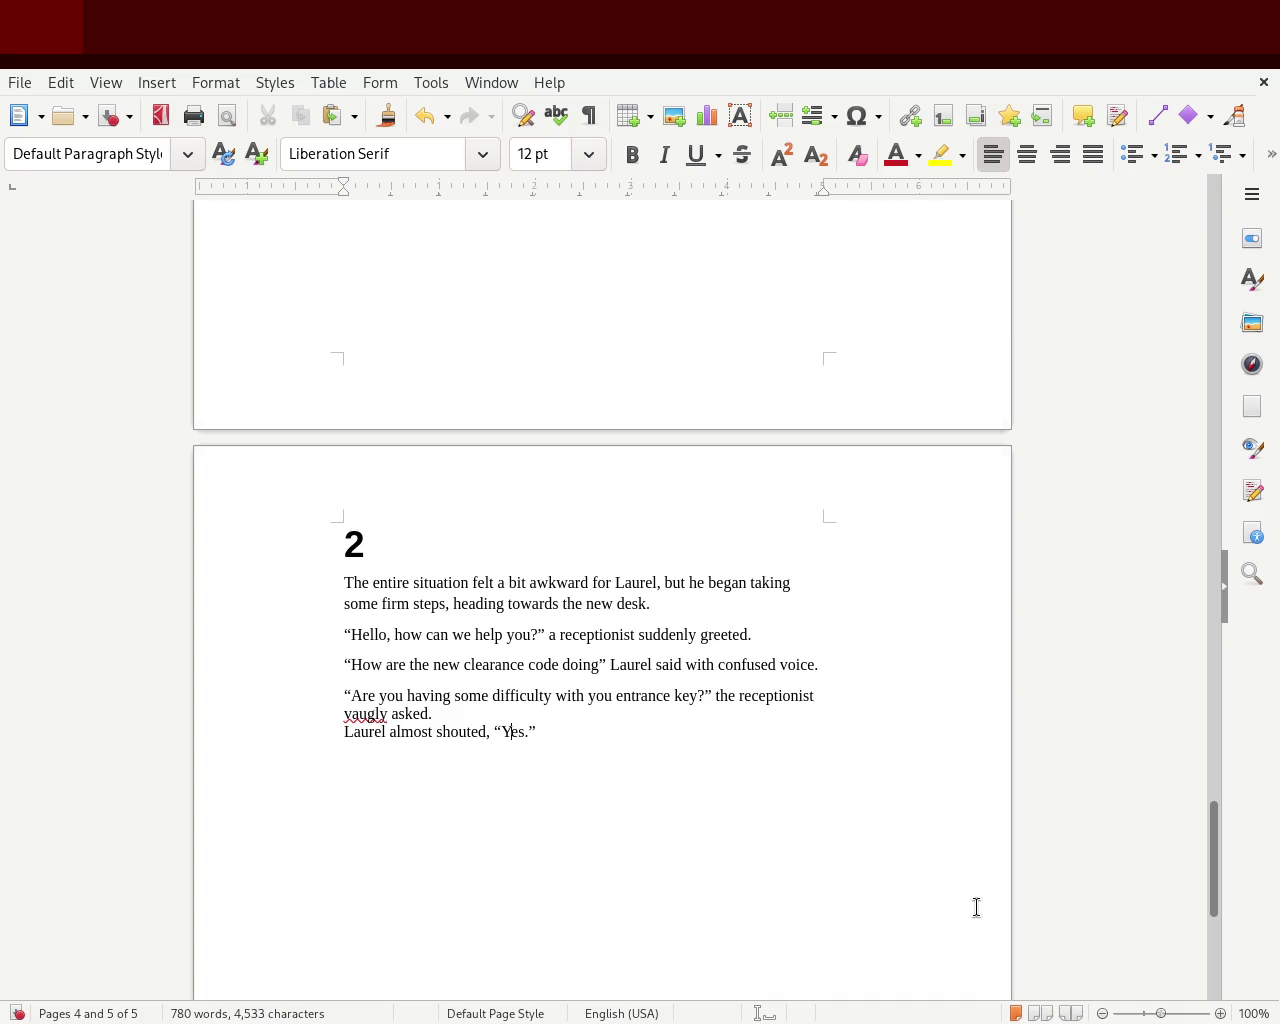
{"action": "key", "text": "ctrl+s"}
Apply the Body Text paragraph style to the last three dialogue paragraphs
{"action": "left_click_drag", "start_coordinate": [710, 805], "coordinate": [212, 668]}
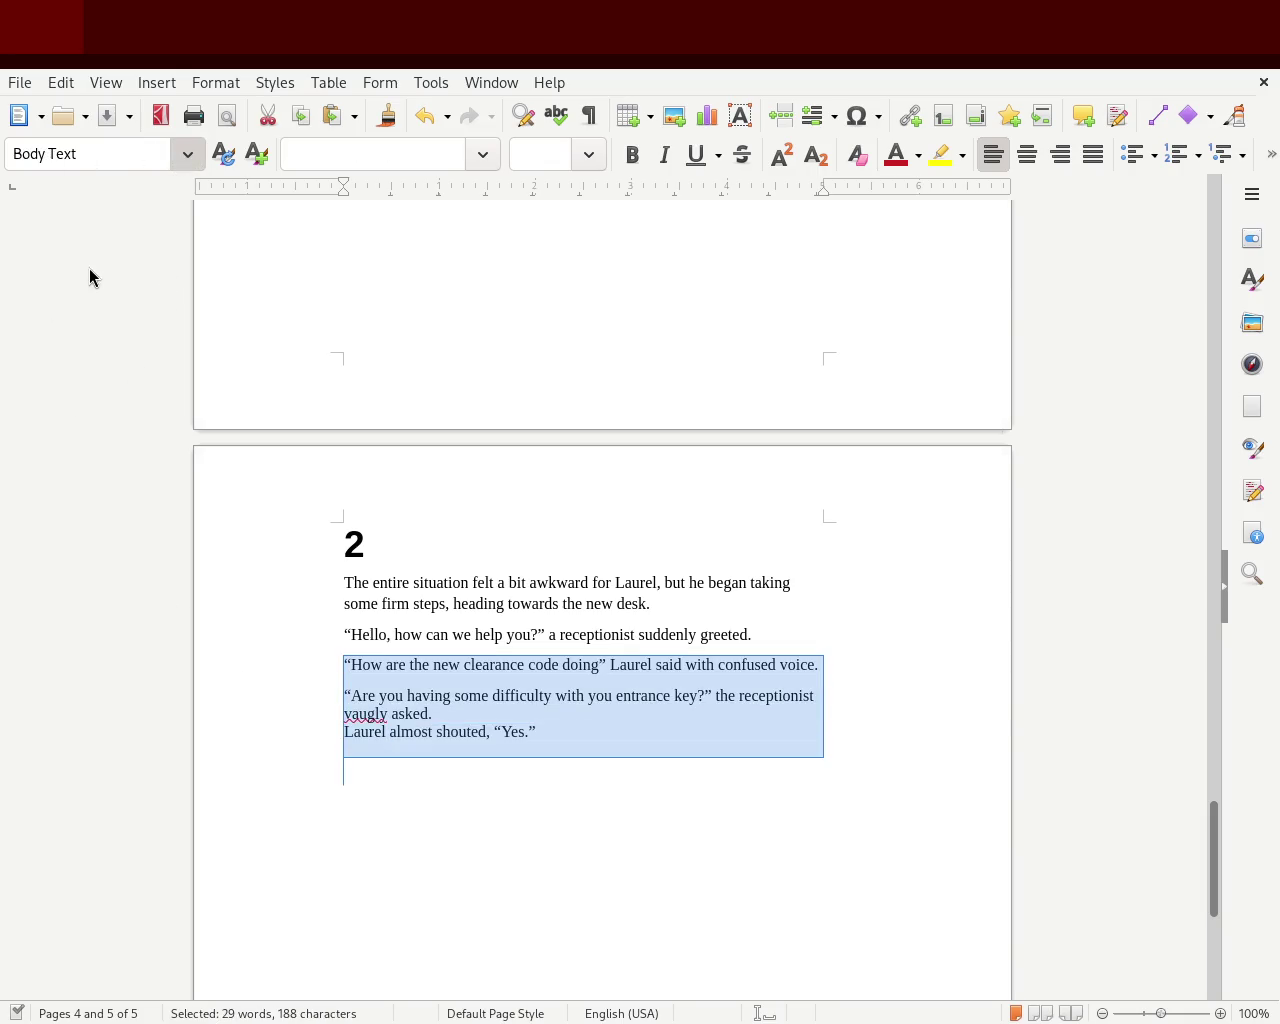
{"action": "key", "text": "ctrl+0"}
{"action": "left_click", "coordinate": [474, 475]}
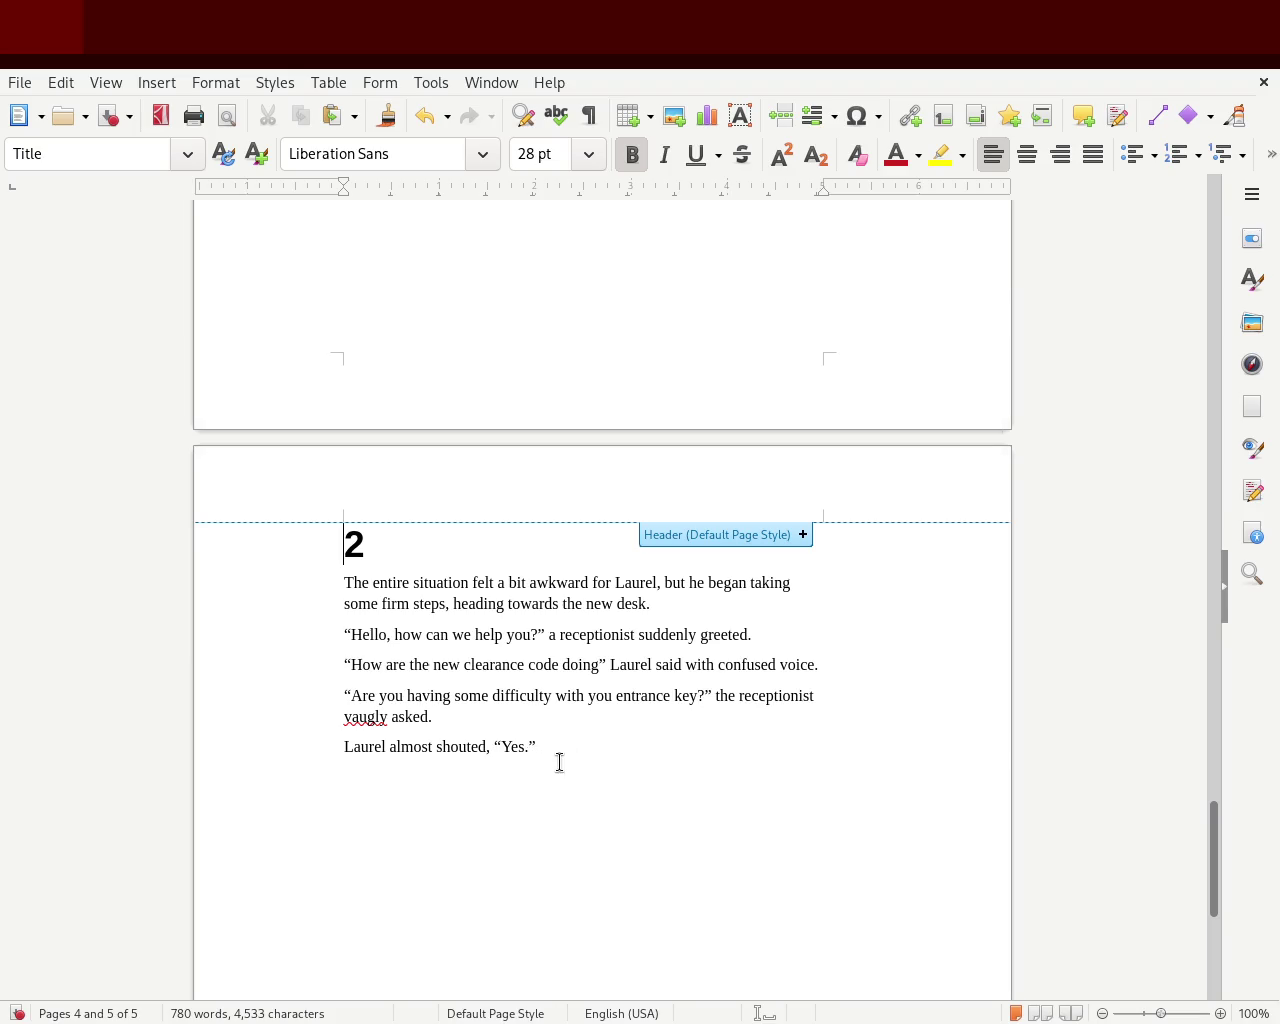
Start a new paragraph after Laurel's reply
{"action": "left_click_drag", "start_coordinate": [344, 746], "coordinate": [487, 746]}
{"action": "left_click", "coordinate": [597, 747]}
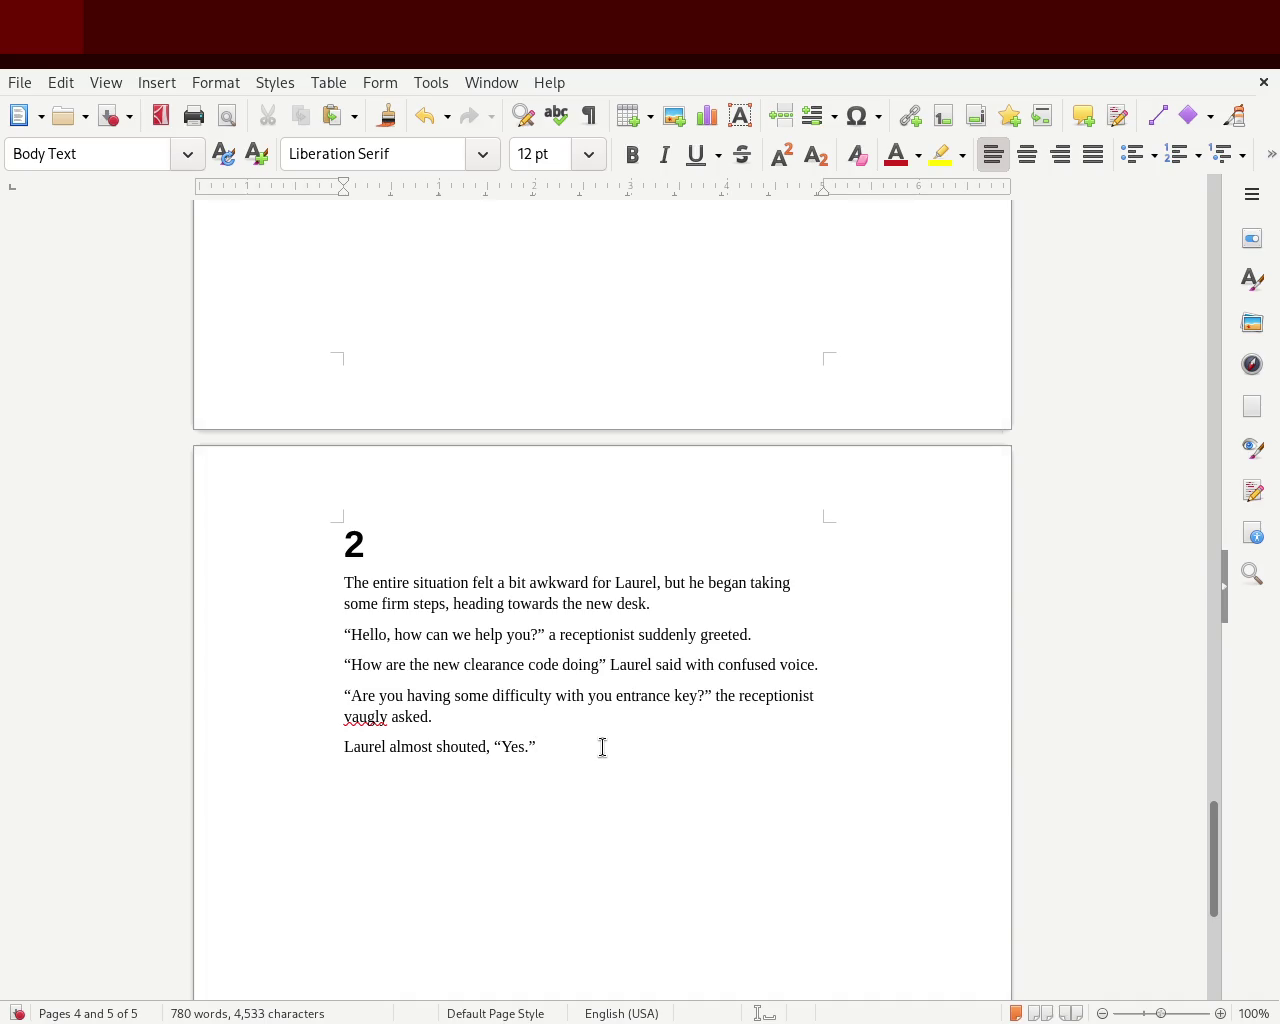
{"action": "key", "text": "Return"}
Begin a new paragraph after Laurel's reply with “We need to recreate your
{"action": "type", "text": "a"}
{"action": "key", "text": "BackSpace"}
{"action": "left_click_drag", "start_coordinate": [626, 776], "coordinate": [272, 628]}
{"action": "left_click", "coordinate": [448, 660]}
{"action": "mouse_move", "coordinate": [555, 767]}
{"action": "left_mouse_down"}
{"action": "mouse_move", "coordinate": [377, 663]}
{"action": "mouse_move", "coordinate": [323, 580]}
{"action": "left_mouse_up"}
{"action": "mouse_move", "coordinate": [323, 580]}
{"action": "left_mouse_down"}
{"action": "mouse_move", "coordinate": [523, 748]}
{"action": "mouse_move", "coordinate": [571, 749]}
{"action": "left_mouse_up"}
{"action": "key", "text": "Return"}
{"action": "type", "text": "\""}
{"action": "type", "text": "P"}
{"action": "key", "text": "BackSpace"}
{"action": "type", "text": "We need to "}
{"action": "type", "text": "recreate your"}
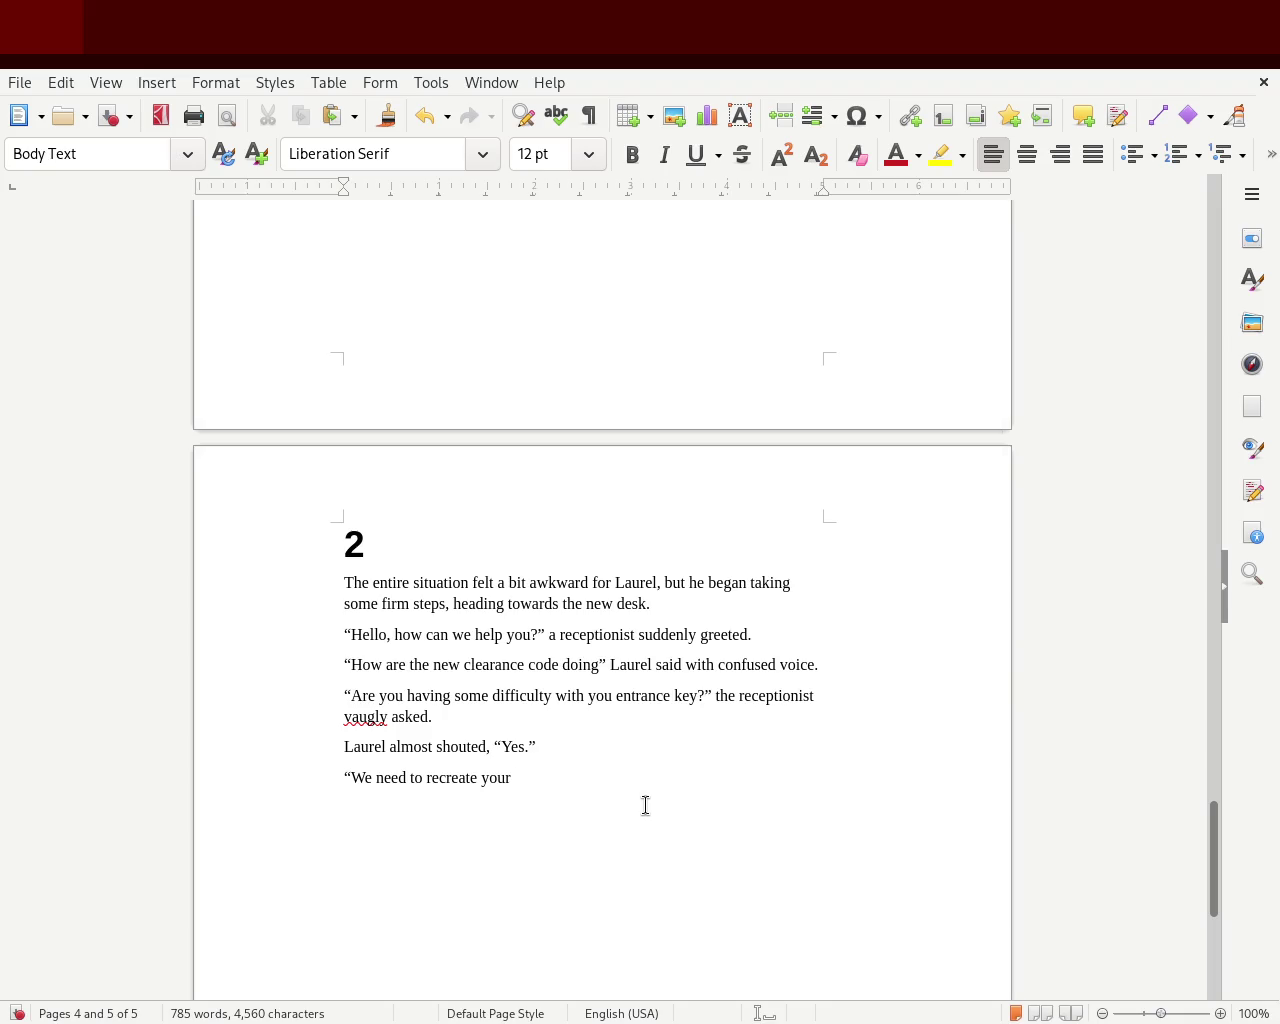
Type 'access' and replace 'entrance' with 'access' in the receptionist's question
{"action": "type", "text": "access"}
{"action": "double_click", "coordinate": [659, 695]}
{"action": "type", "text": "access"}
{"action": "double_click", "coordinate": [674, 697]}
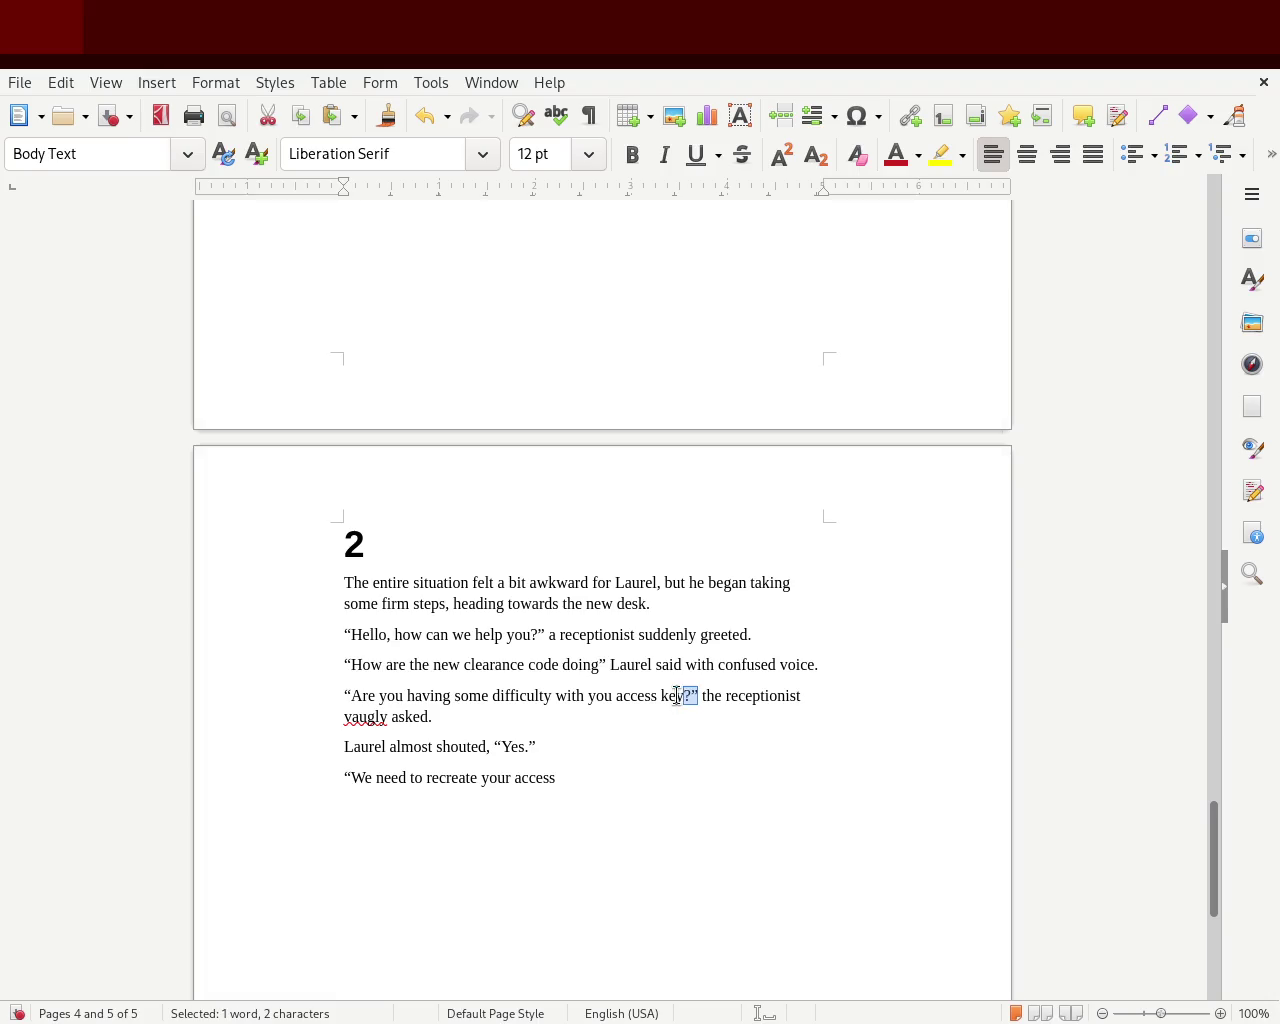
{"action": "left_click", "coordinate": [593, 775]}
Continue with 'access key, please follow me to this room, so we can store your signatures once more'
{"action": "type", "text": "access key"}
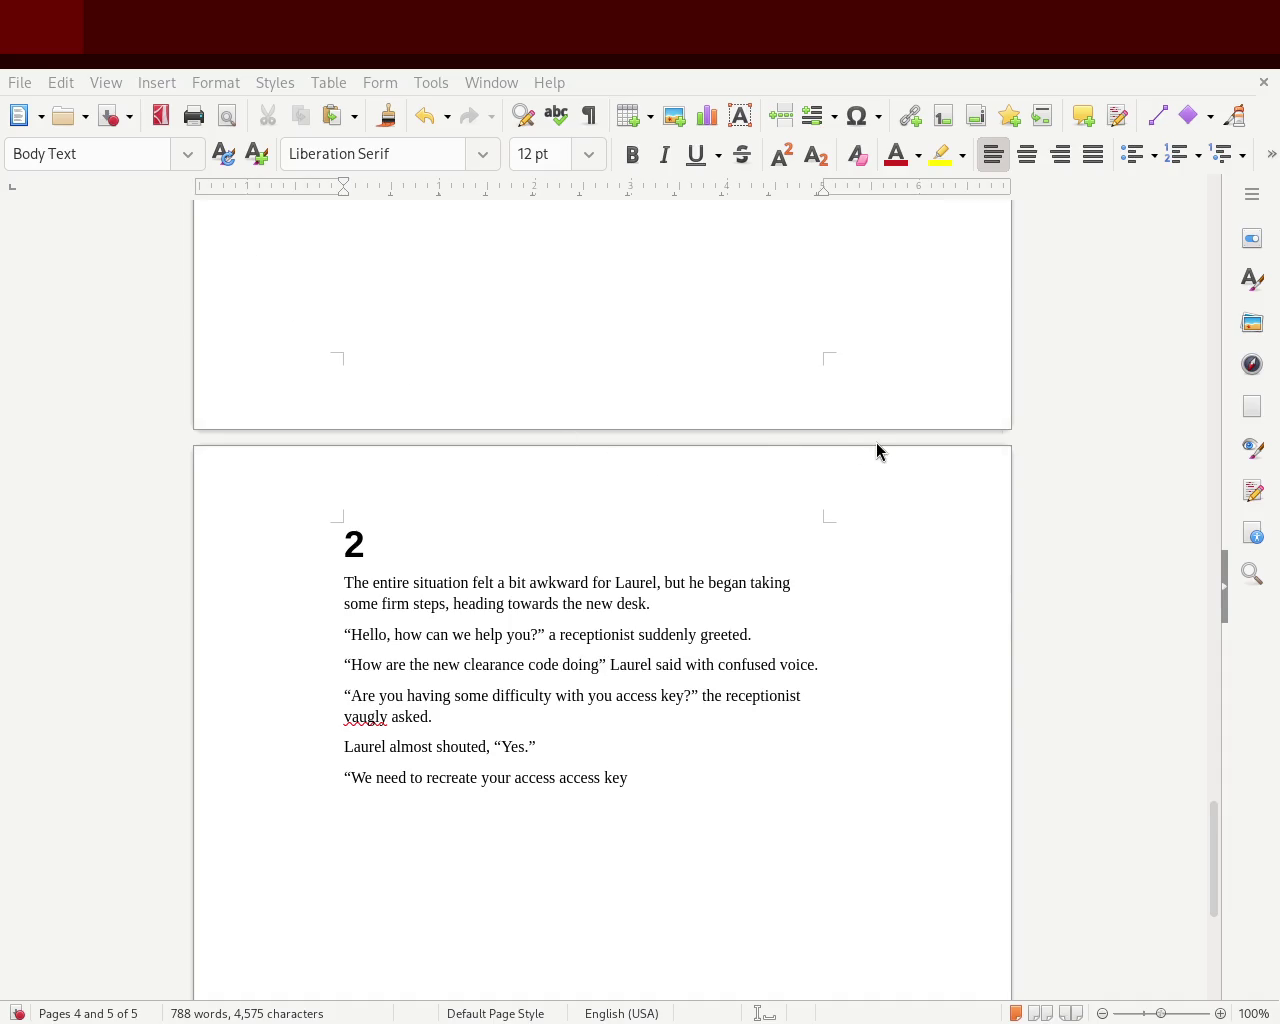
{"action": "type", "text": ", please follow me "}
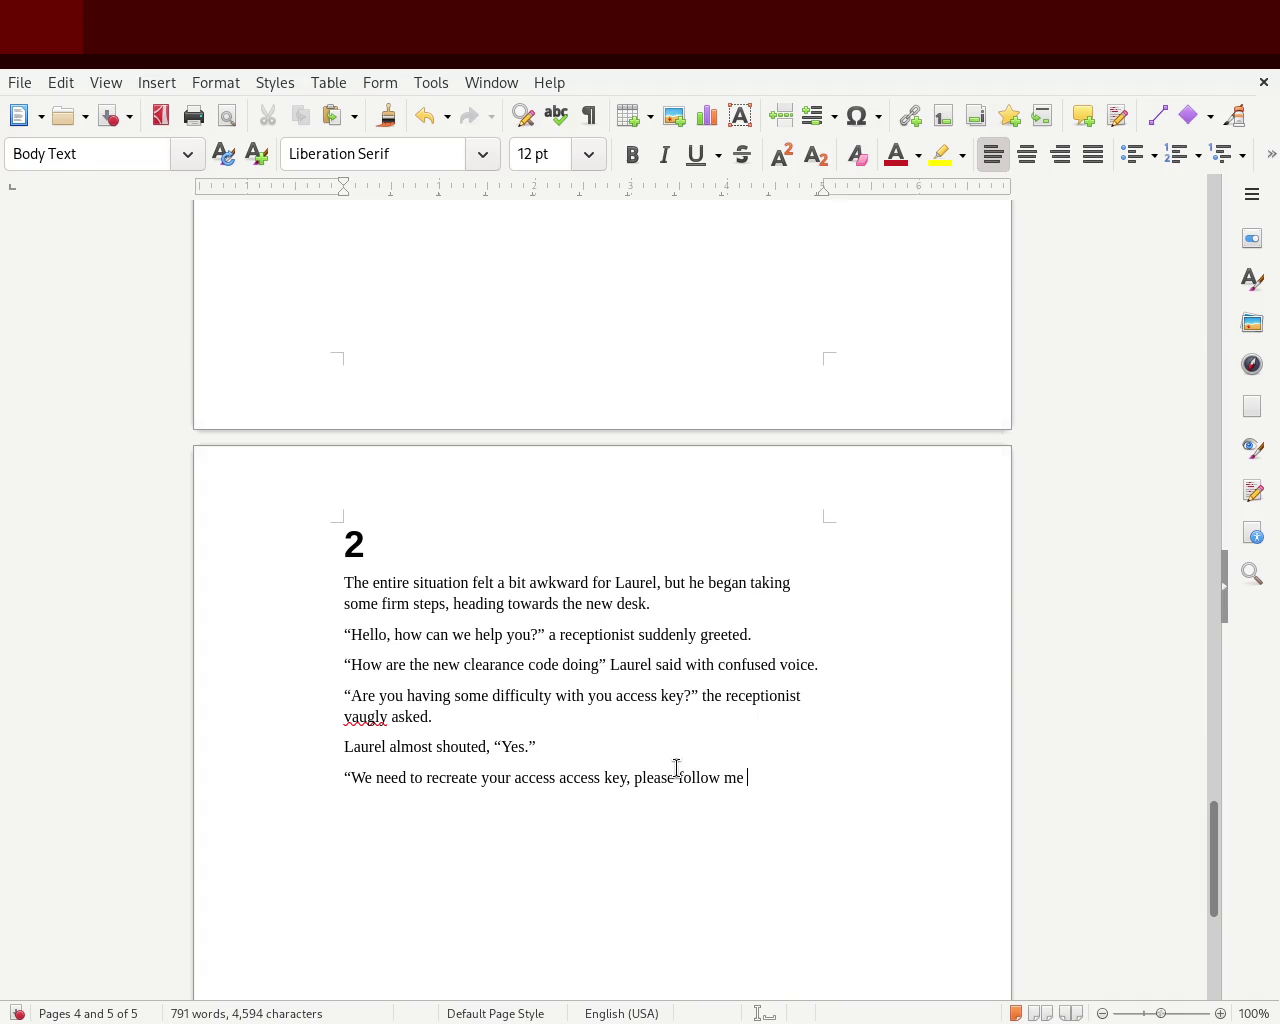
{"action": "type", "text": "so we can store your signature"}
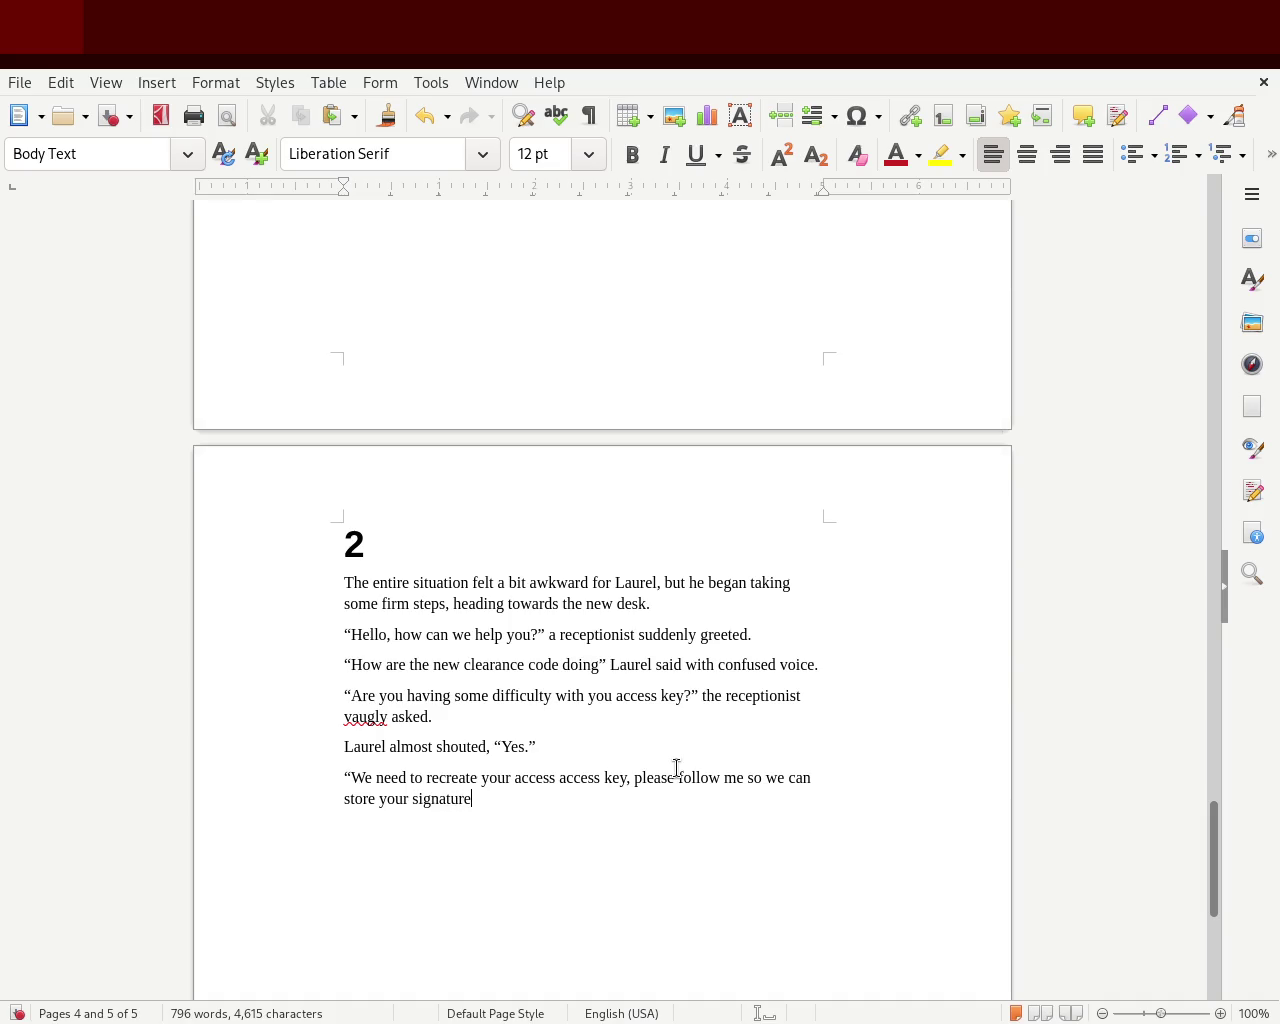
{"action": "left_click", "coordinate": [742, 777]}
{"action": "type", "text": "to this room,"}
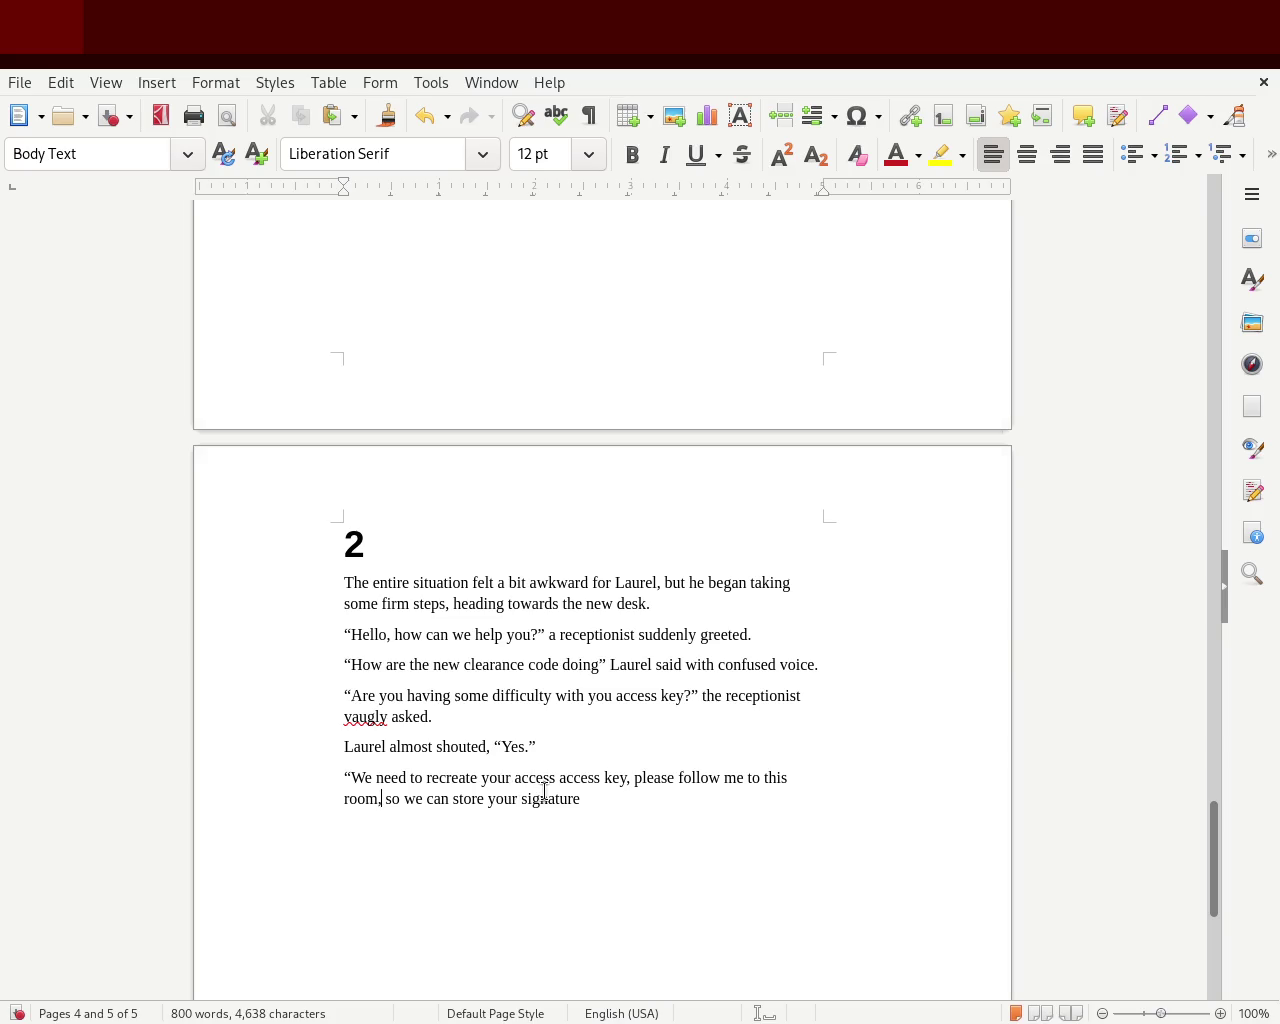
{"action": "left_click", "coordinate": [594, 800]}
{"action": "type", "text": "s "}
{"action": "type", "text": "once more"}
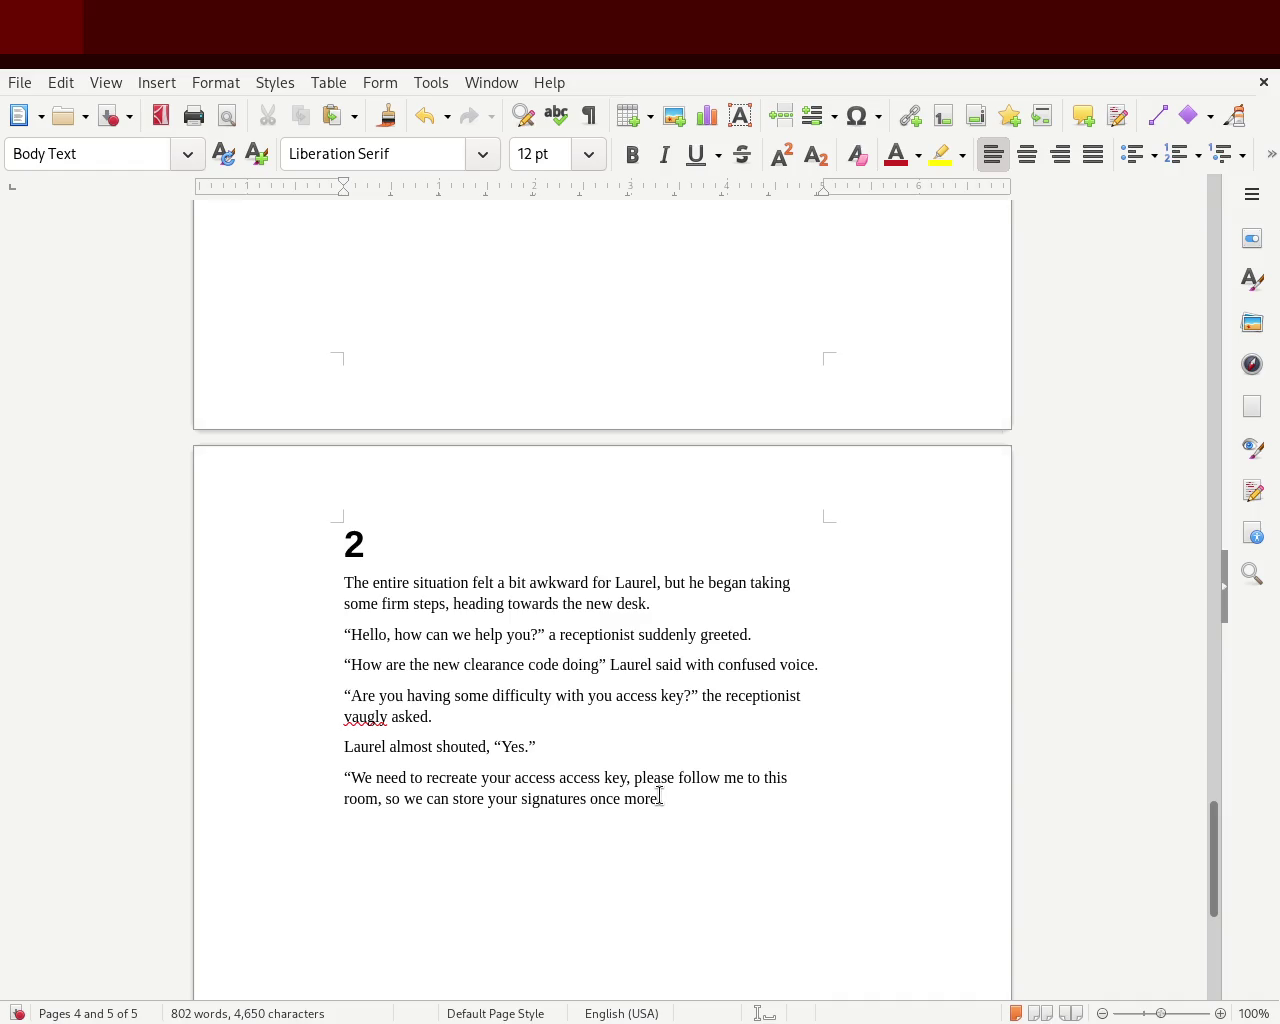
{"action": "type", "text": "\""}
{"action": "type", "text": " because all the old"}
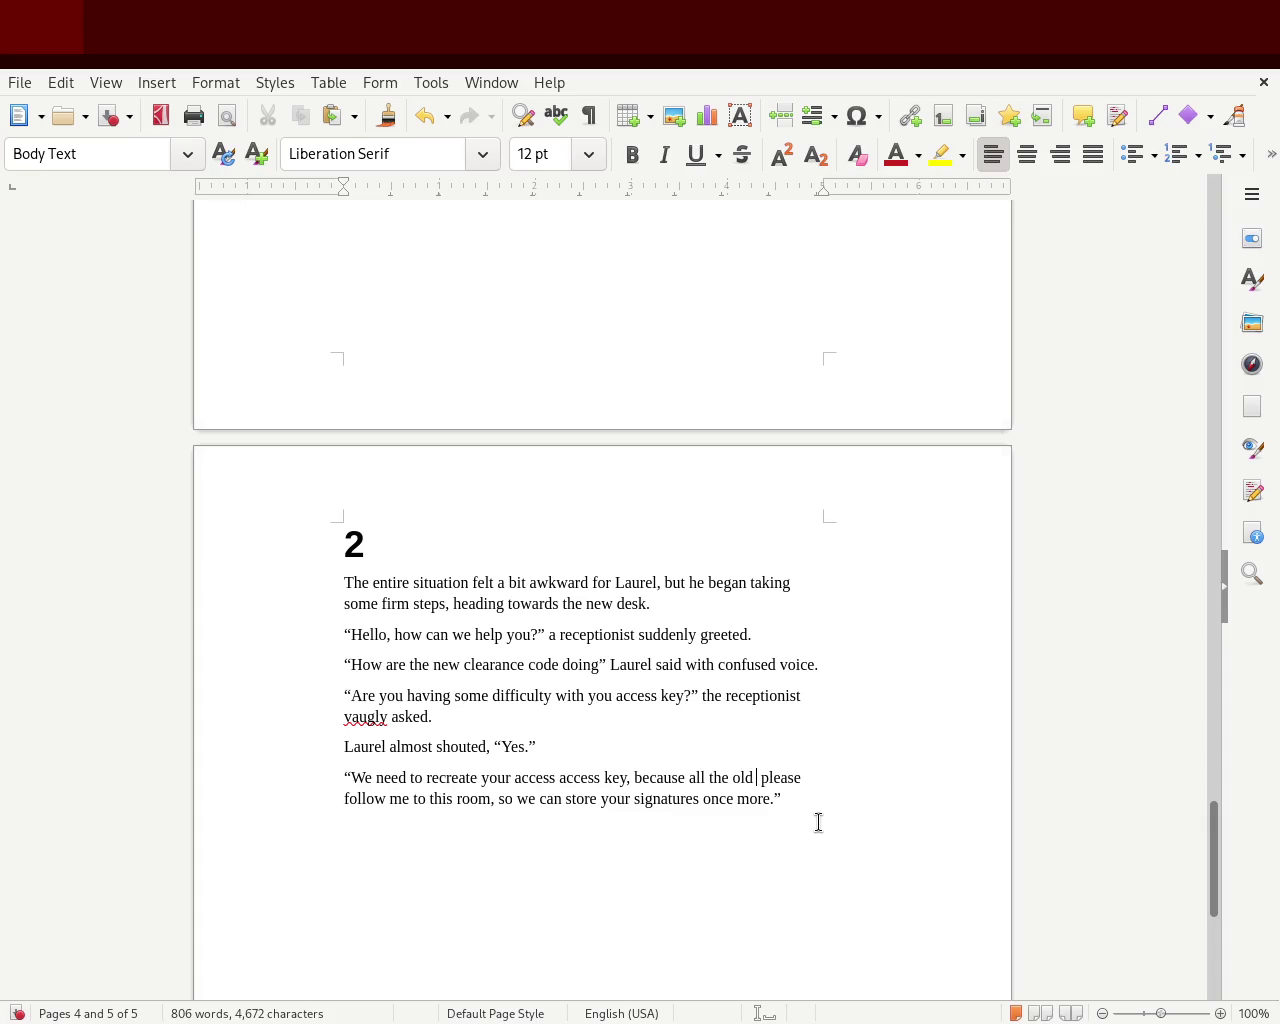
{"action": "type", "text": "keys are"}
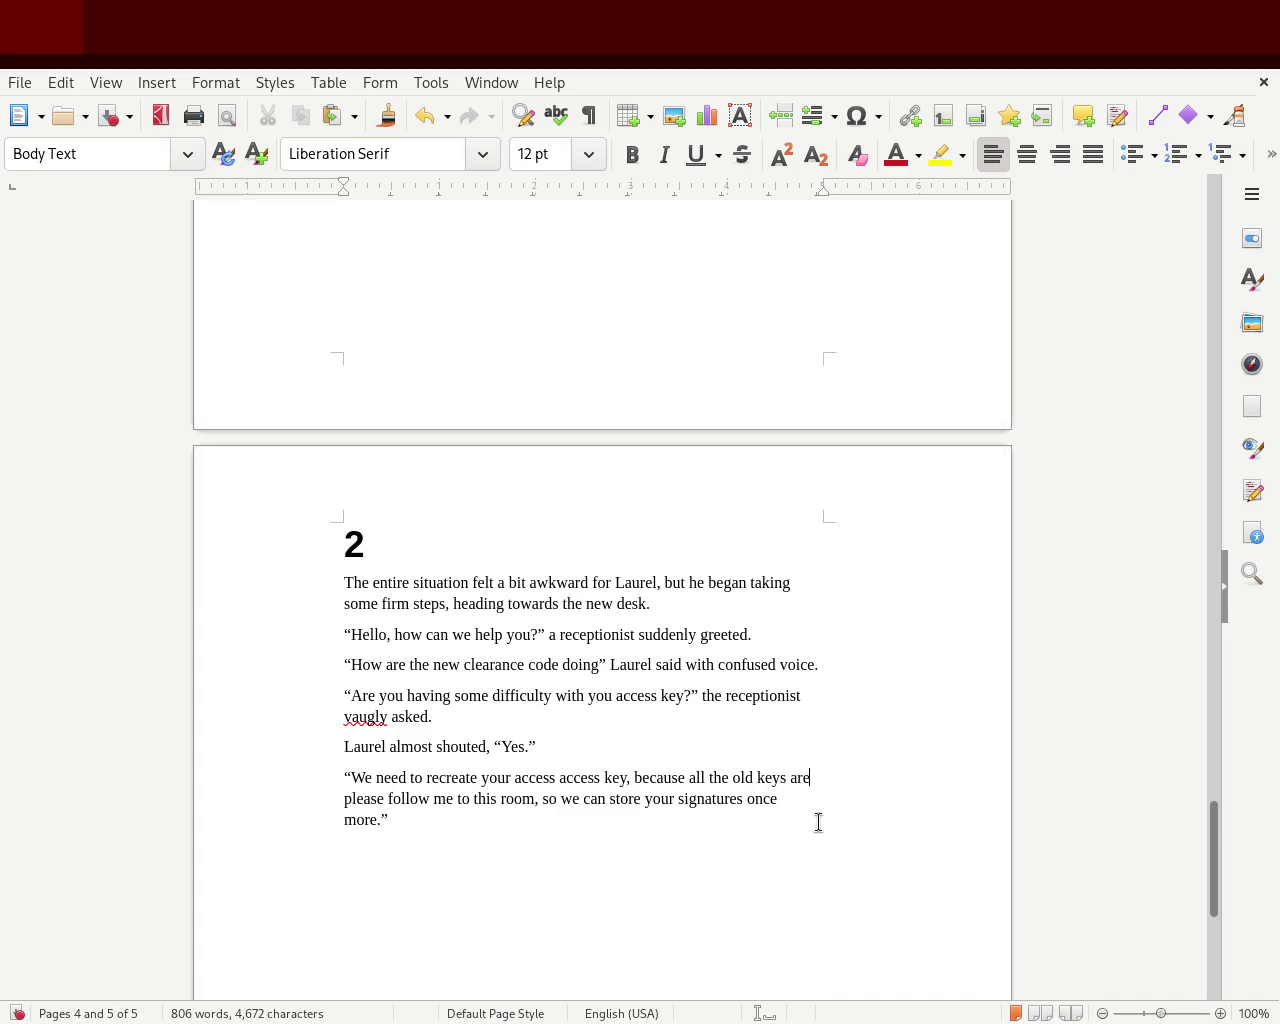
Rewrite the ending as 'were dropped as a security measure… our recent exchange of staff.'
{"action": "key", "text": "BackSpace"}
{"action": "key", "text": "BackSpace"}
{"action": "key", "text": "BackSpace"}
{"action": "type", "text": "were dropped"}
{"action": "type", "text": " for"}
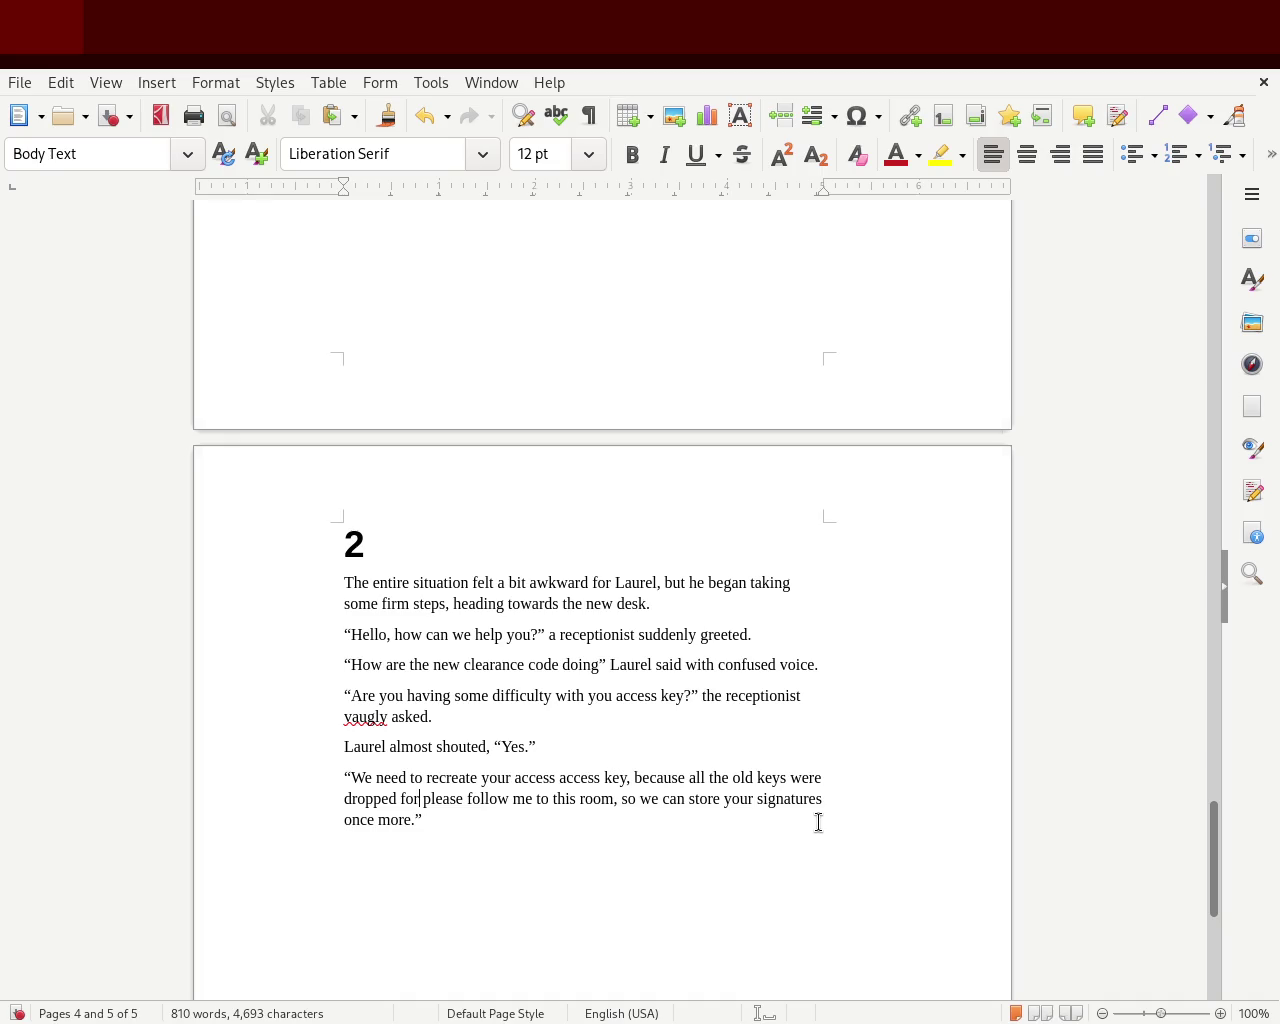
{"action": "key", "text": "BackSpace"}
{"action": "key", "text": "BackSpace"}
{"action": "key", "text": "BackSpace"}
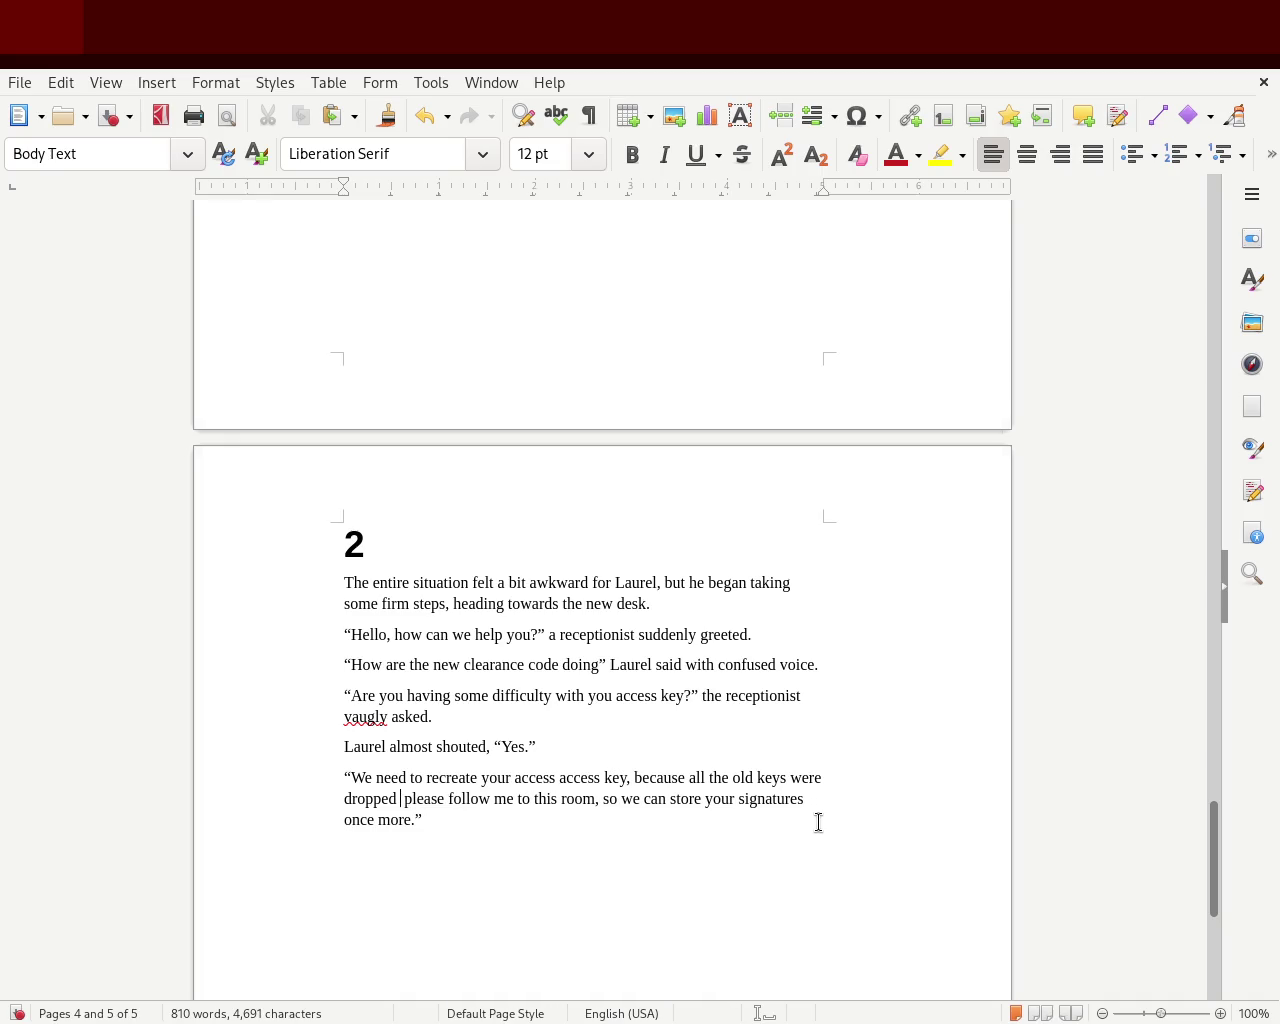
{"action": "type", "text": "as  a sucret"}
{"action": "key", "text": "BackSpace"}
{"action": "key", "text": "BackSpace"}
{"action": "key", "text": "BackSpace"}
{"action": "key", "text": "BackSpace"}
{"action": "type", "text": "curity measure during this "}
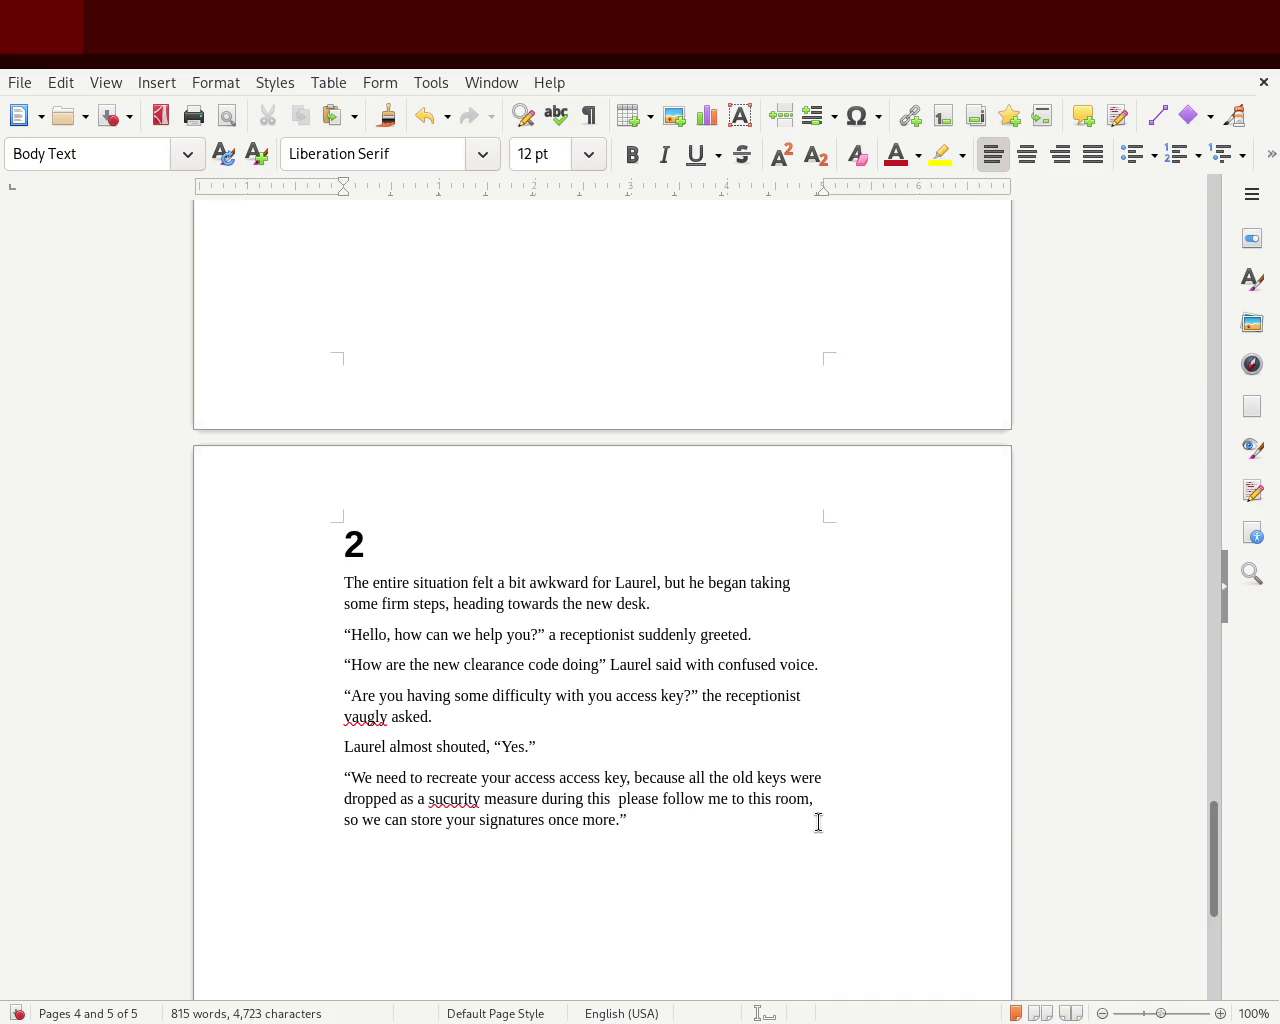
{"action": "type", "text": "staff"}
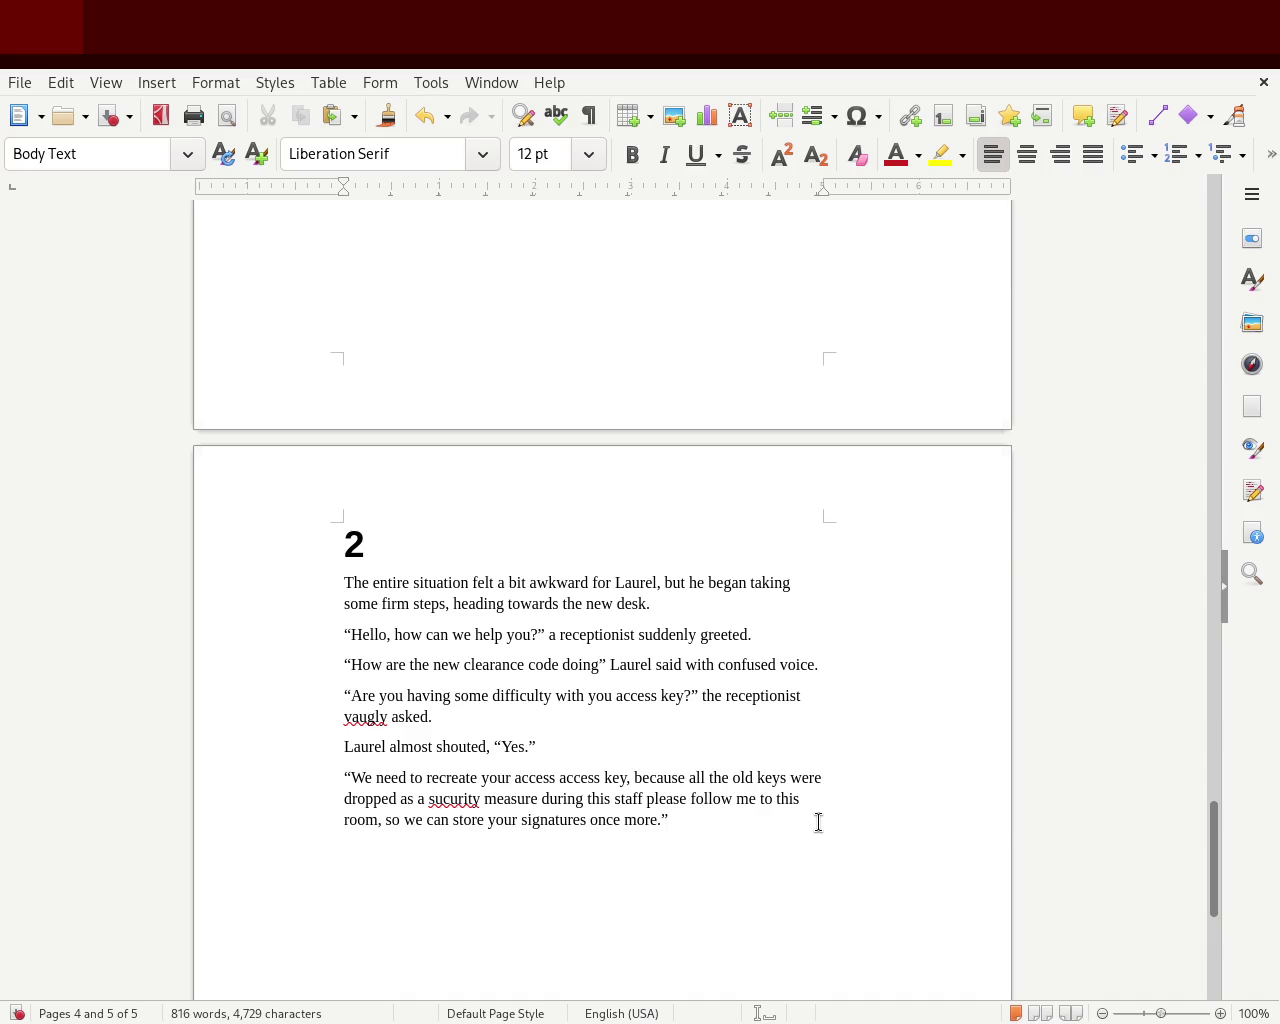
{"action": "type", "text": " ex "}
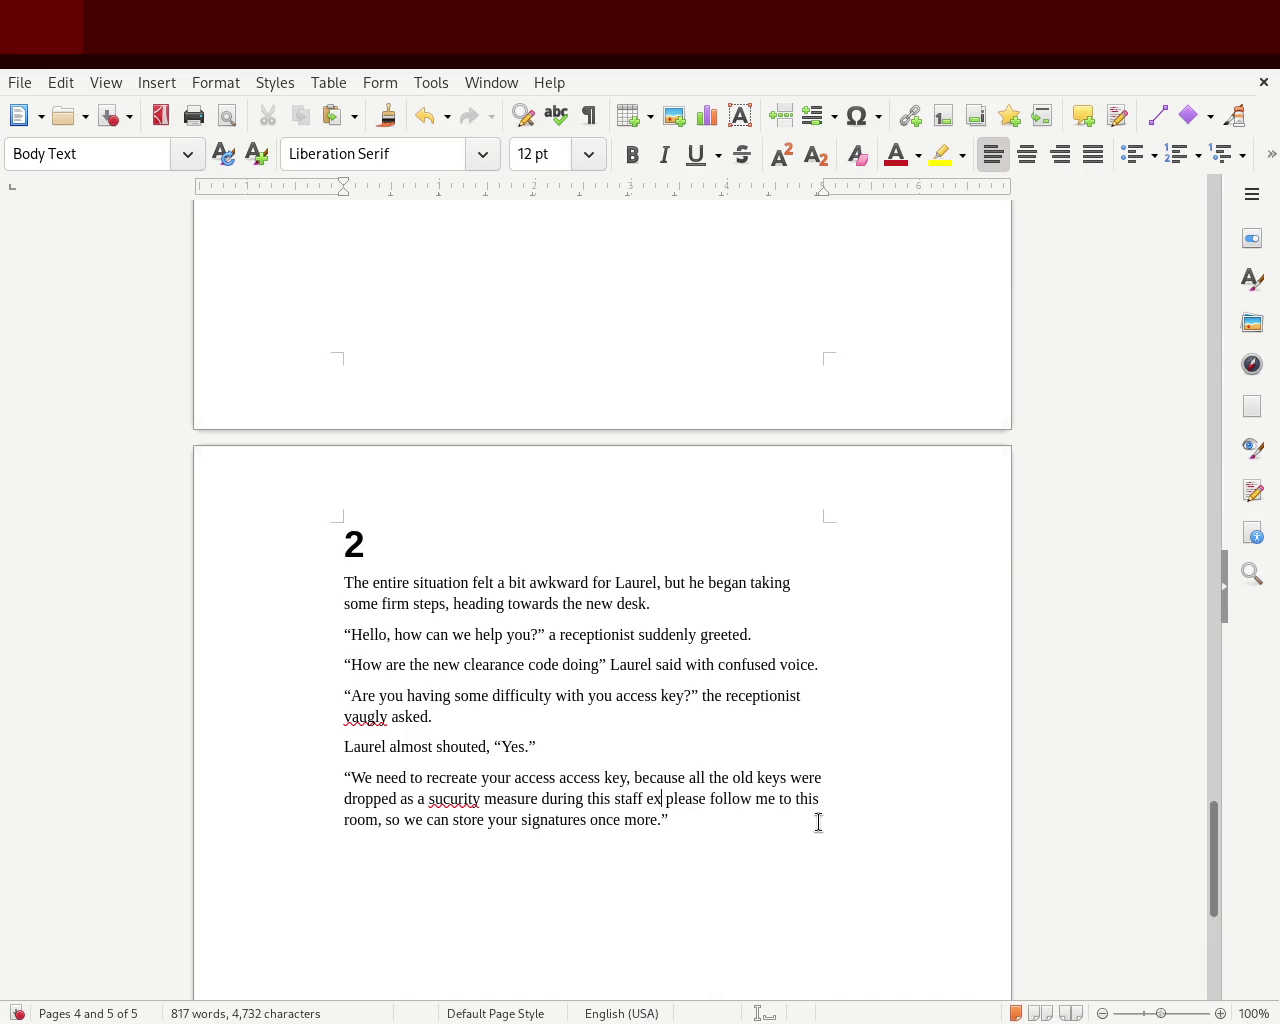
{"action": "type", "text": "change,"}
{"action": "key", "text": "BackSpace"}
{"action": "type", "text": "."}
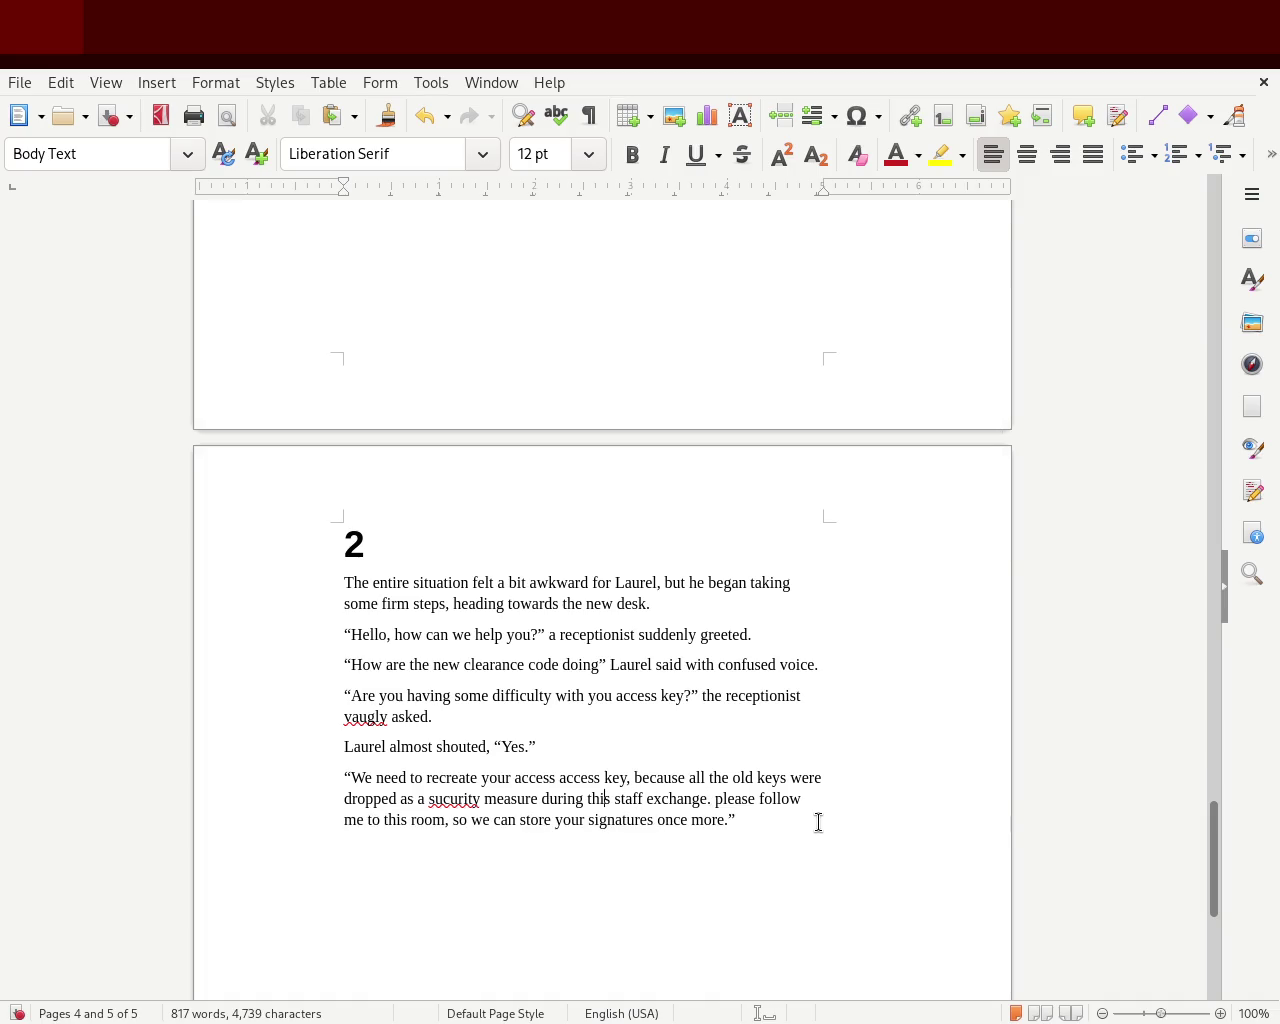
{"action": "key", "text": "BackSpace"}
{"action": "key", "text": "BackSpace"}
{"action": "key", "text": "BackSpace"}
{"action": "key", "text": "BackSpace"}
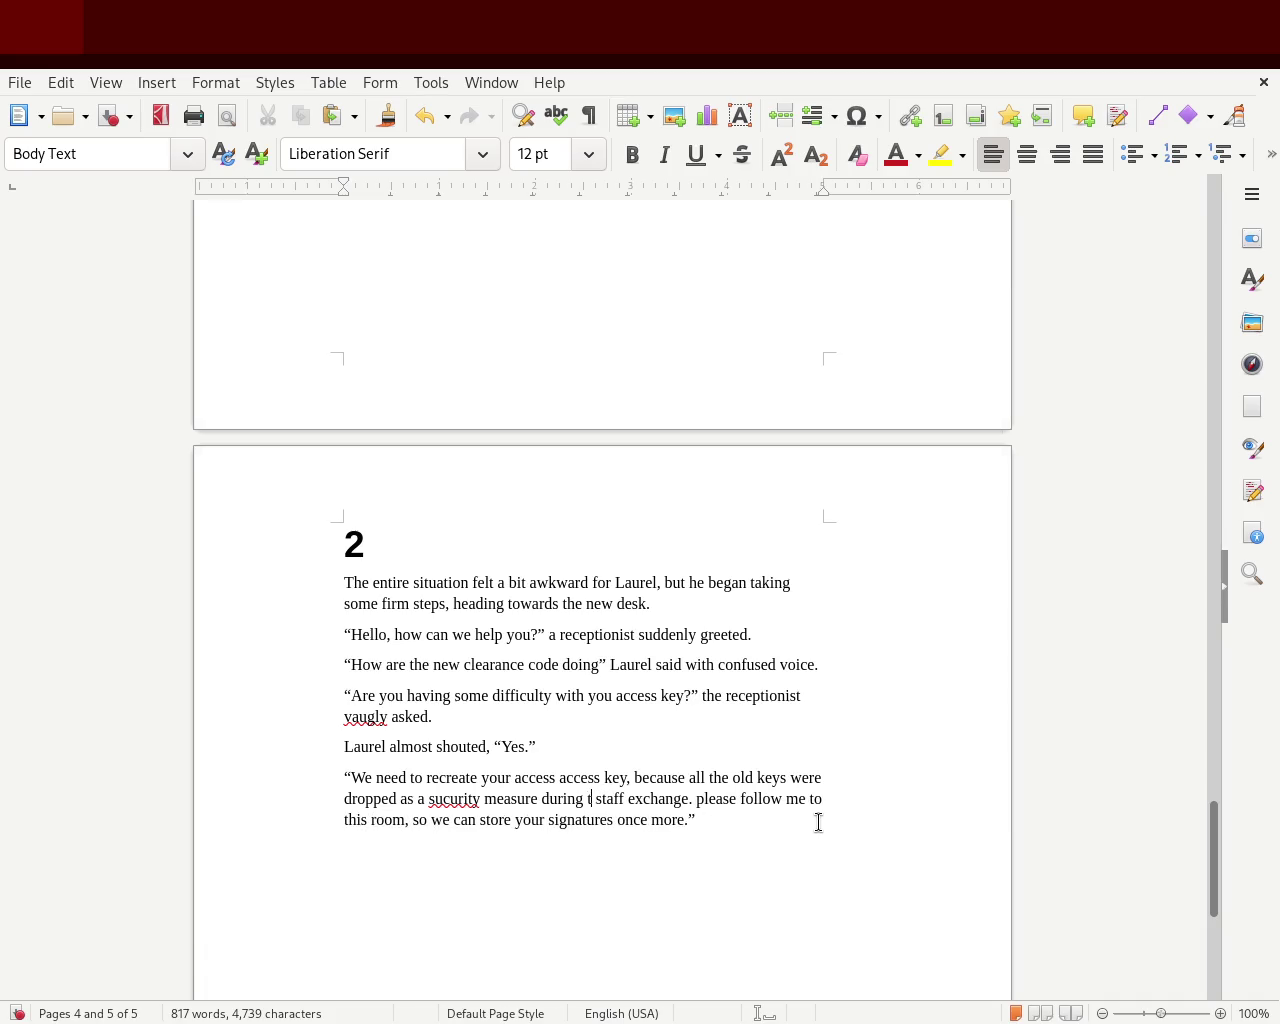
{"action": "type", "text": "our recen"}
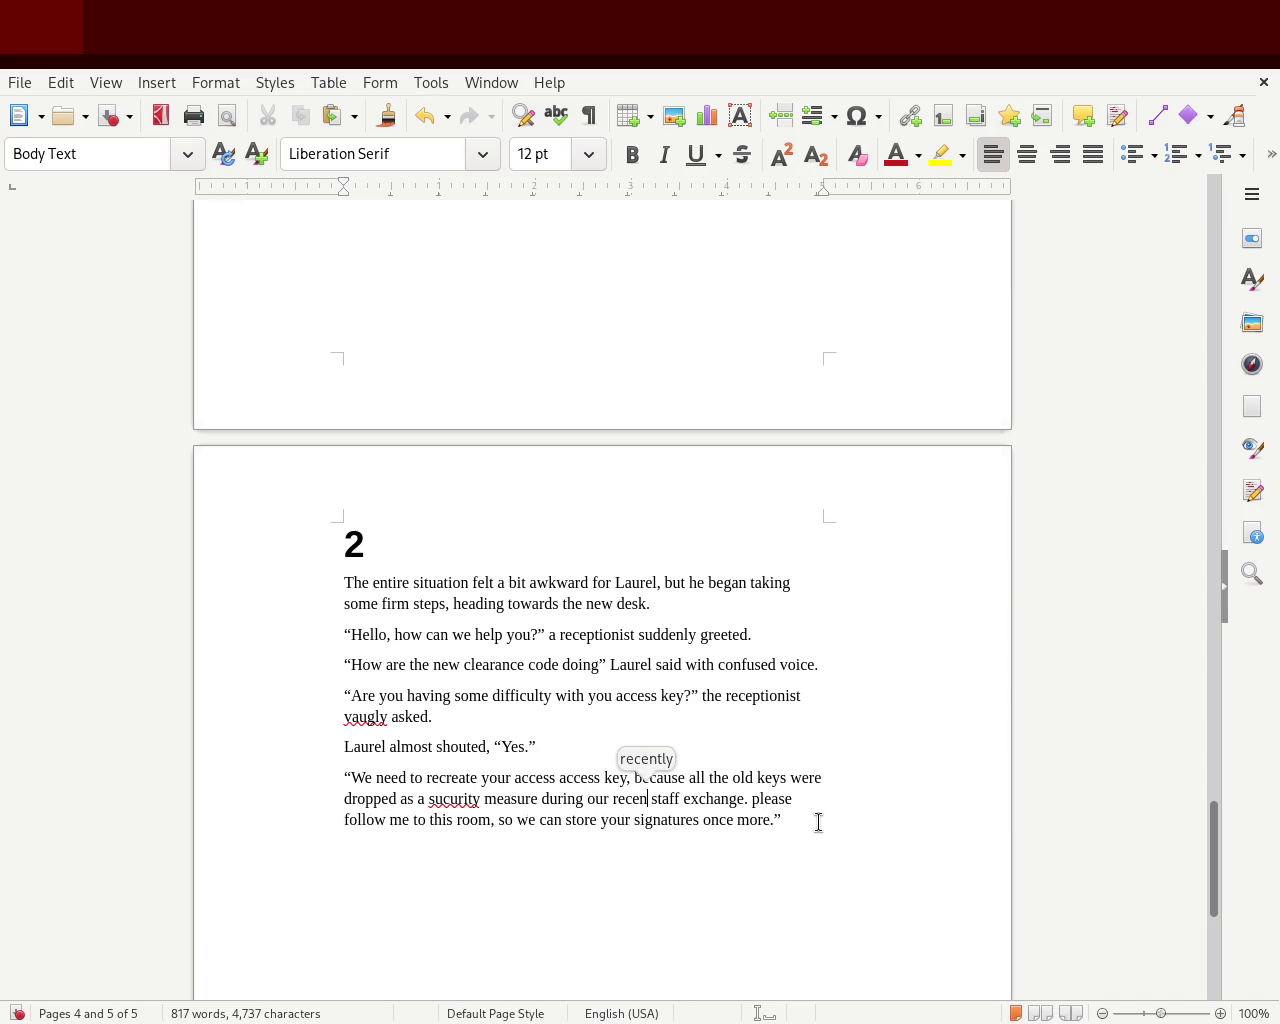
{"action": "type", "text": "ent"}
{"action": "key", "text": "Right"}
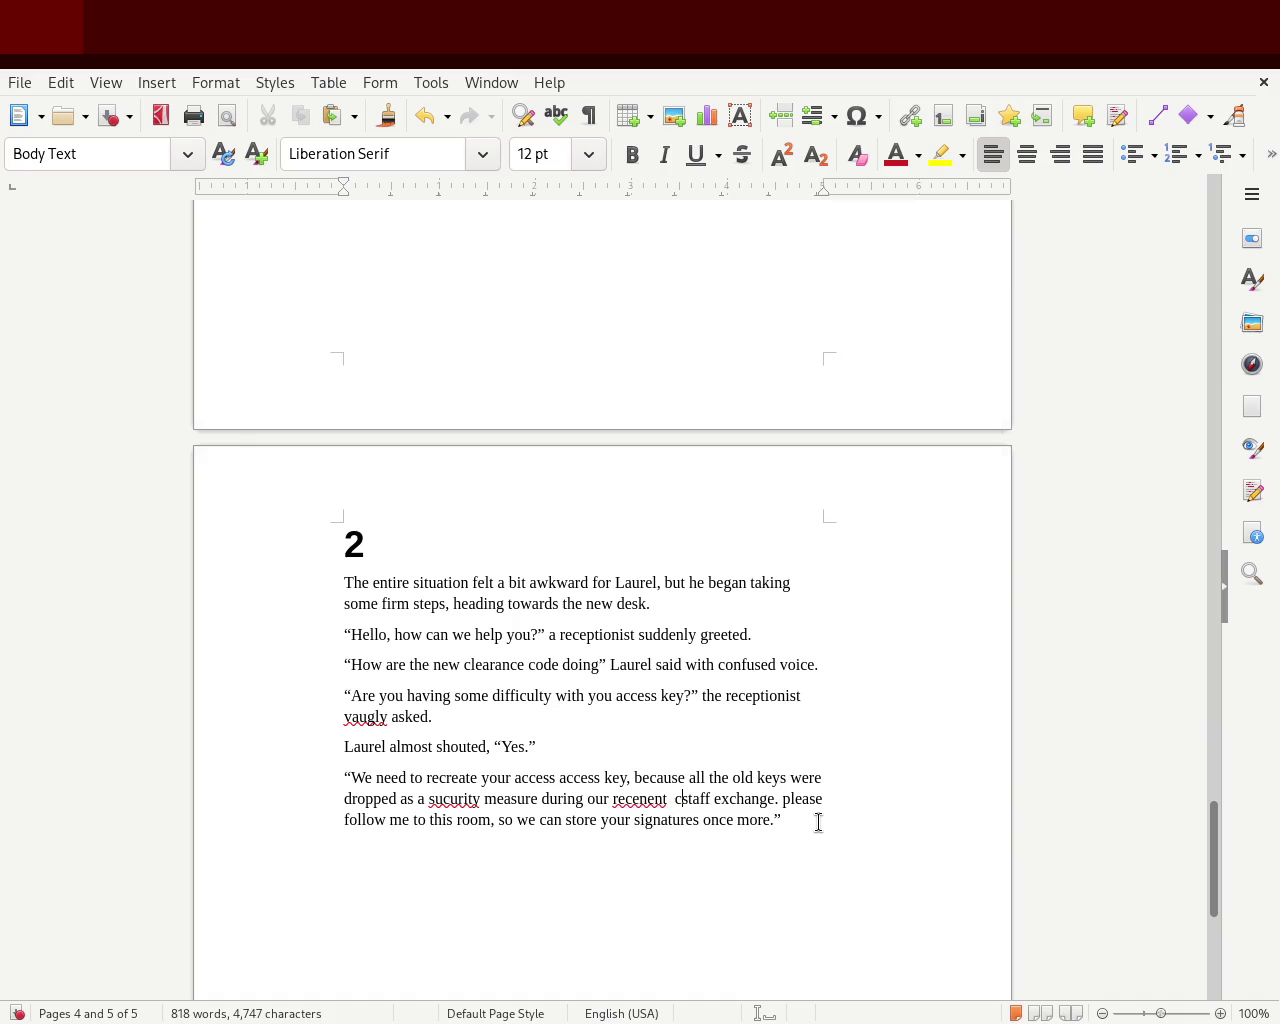
{"action": "type", "text": "exchange"}
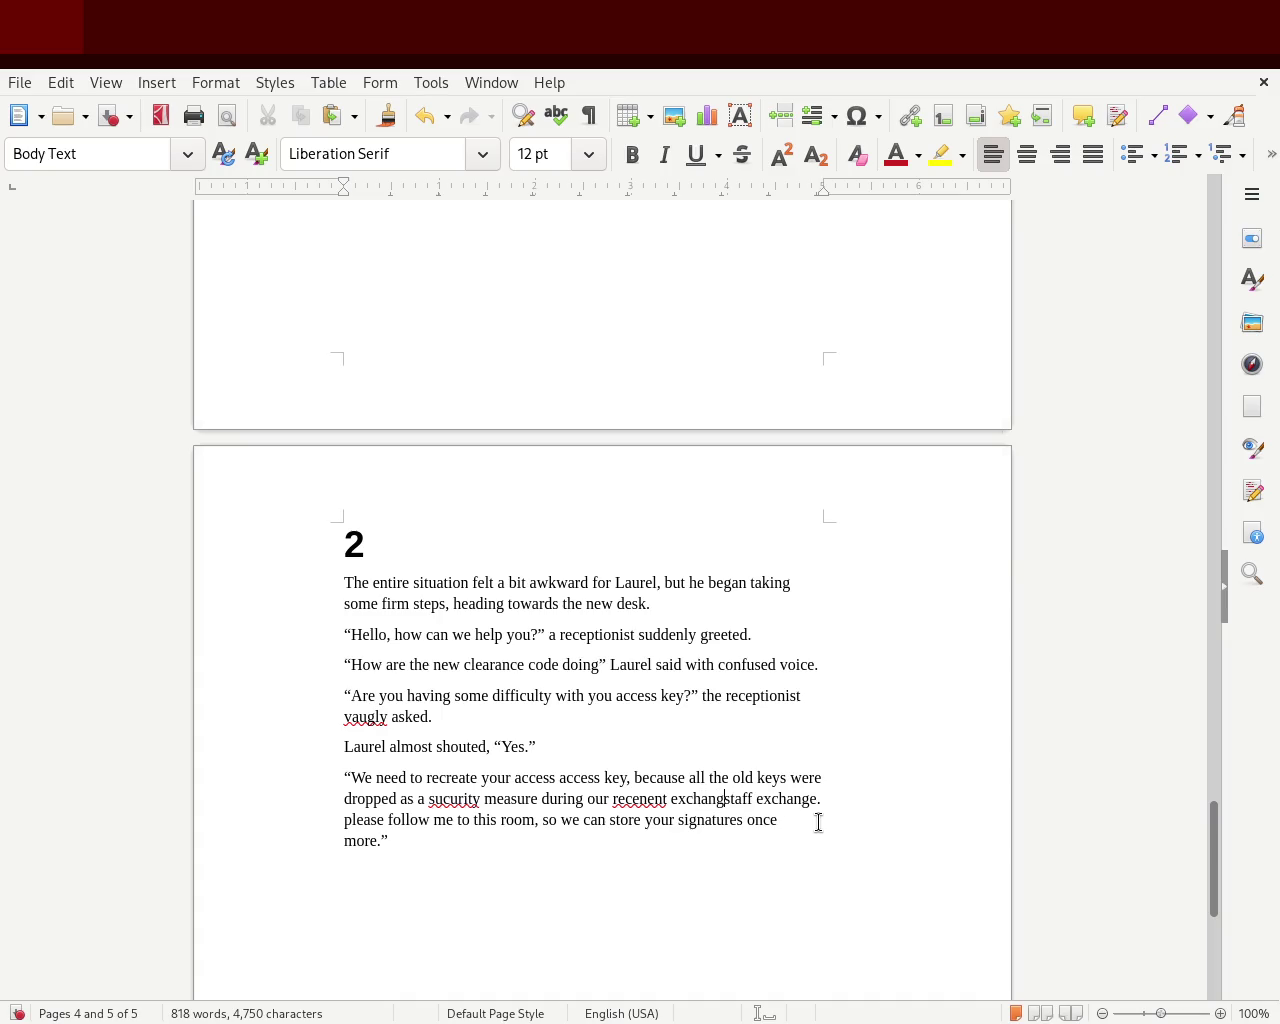
{"action": "type", "text": " of"}
{"action": "key", "text": "Down"}
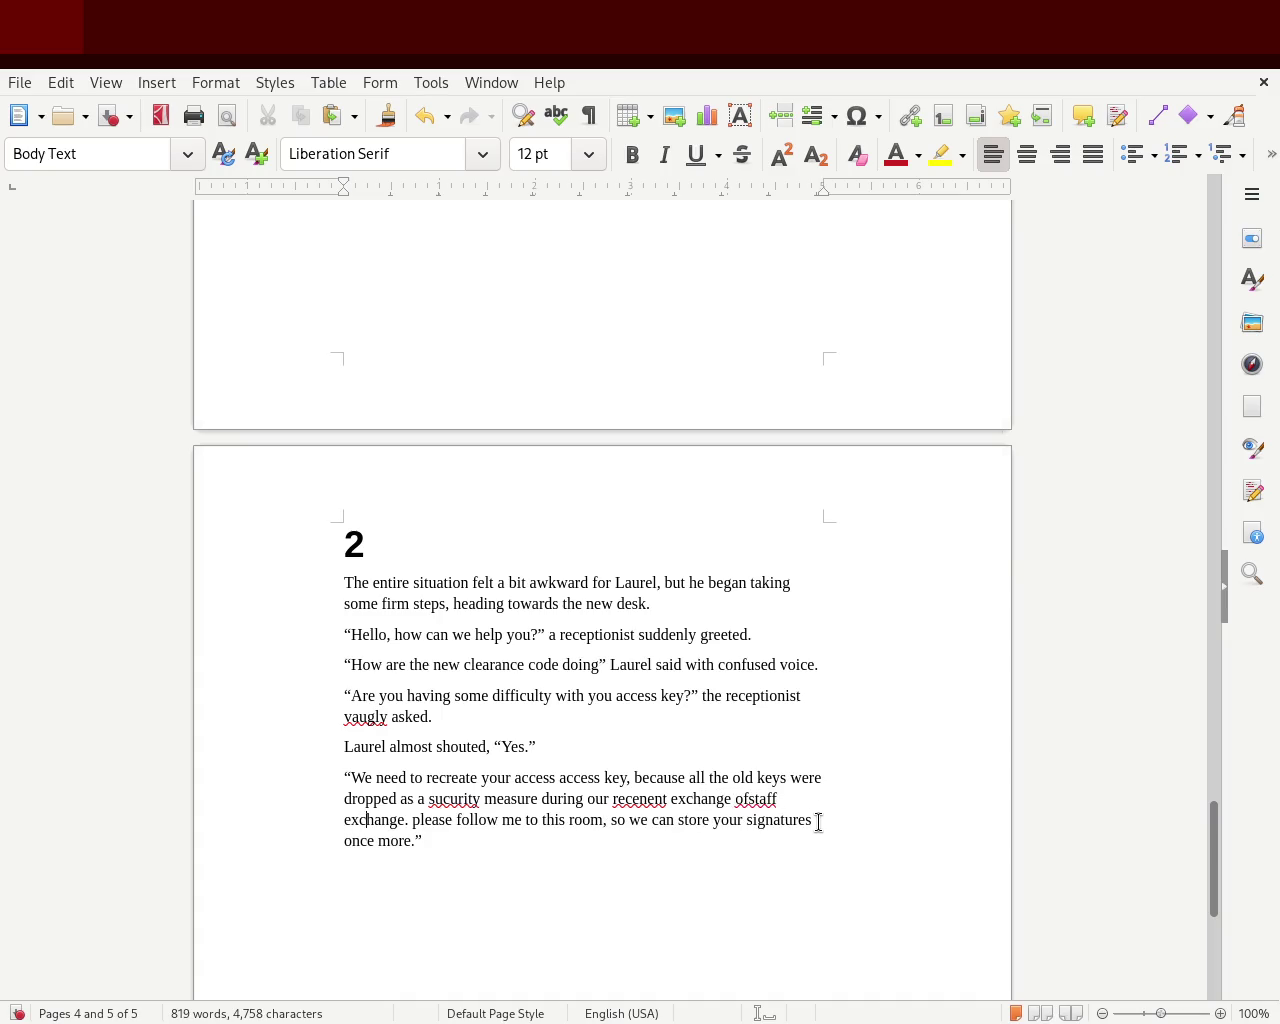
{"action": "key", "text": "BackSpace"}
{"action": "key", "text": "BackSpace"}
{"action": "key", "text": "BackSpace"}
{"action": "key", "text": "BackSpace"}
{"action": "key", "text": "BackSpace"}
{"action": "key", "text": "BackSpace"}
{"action": "key", "text": "BackSpace"}
{"action": "key", "text": "BackSpace"}
{"action": "key", "text": "BackSpace"}
{"action": "key", "text": "ctrl+s"}
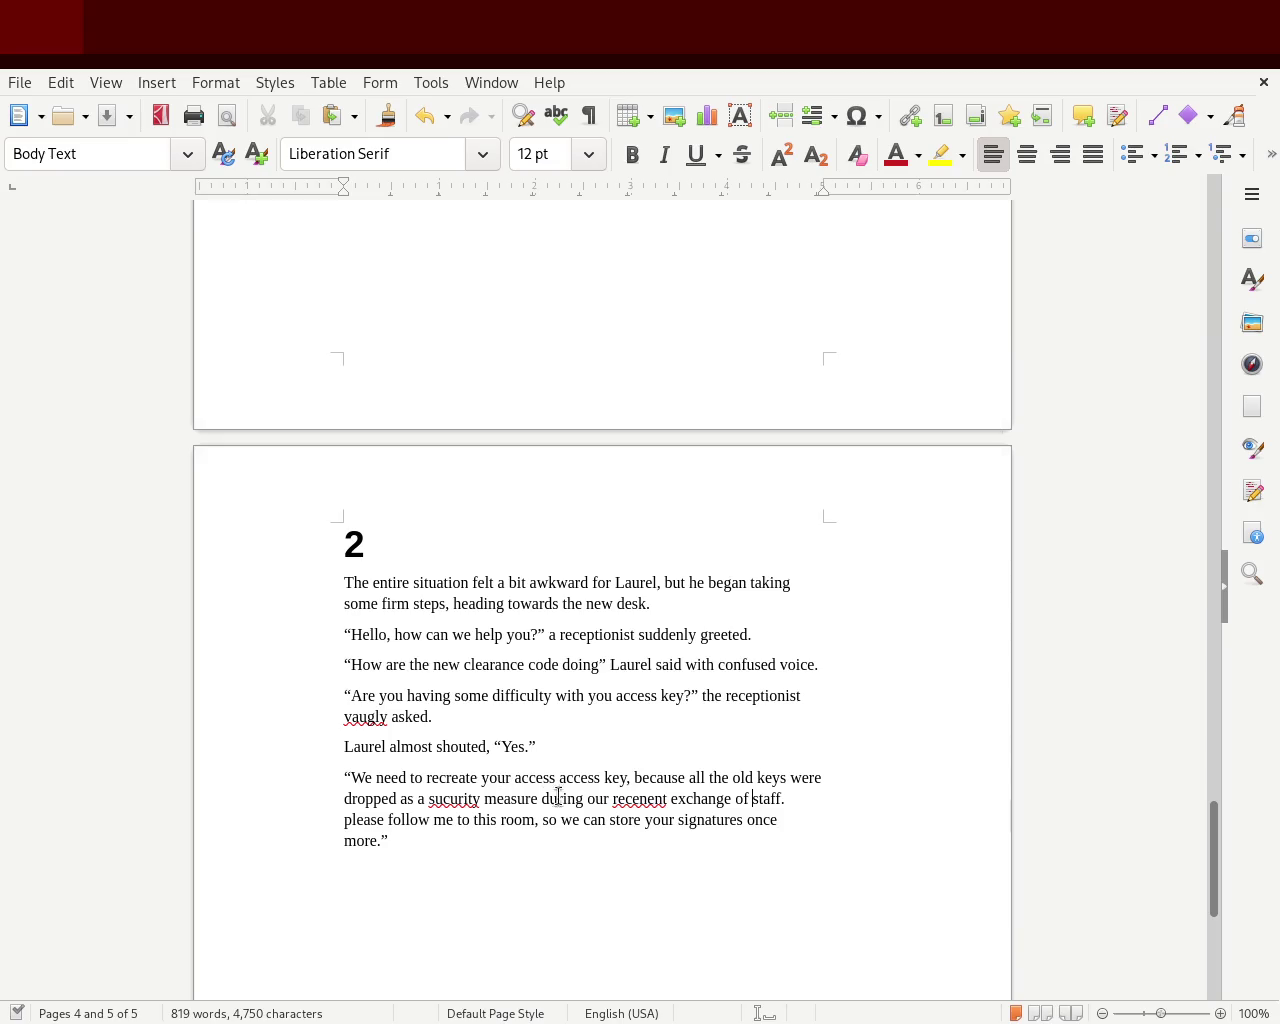
Remove the comma after 'key', add commas after 'dropped' and 'measure', and correct 'security'
{"action": "left_click", "coordinate": [628, 778]}
{"action": "key", "text": "BackSpace"}
{"action": "key", "text": "BackSpace"}
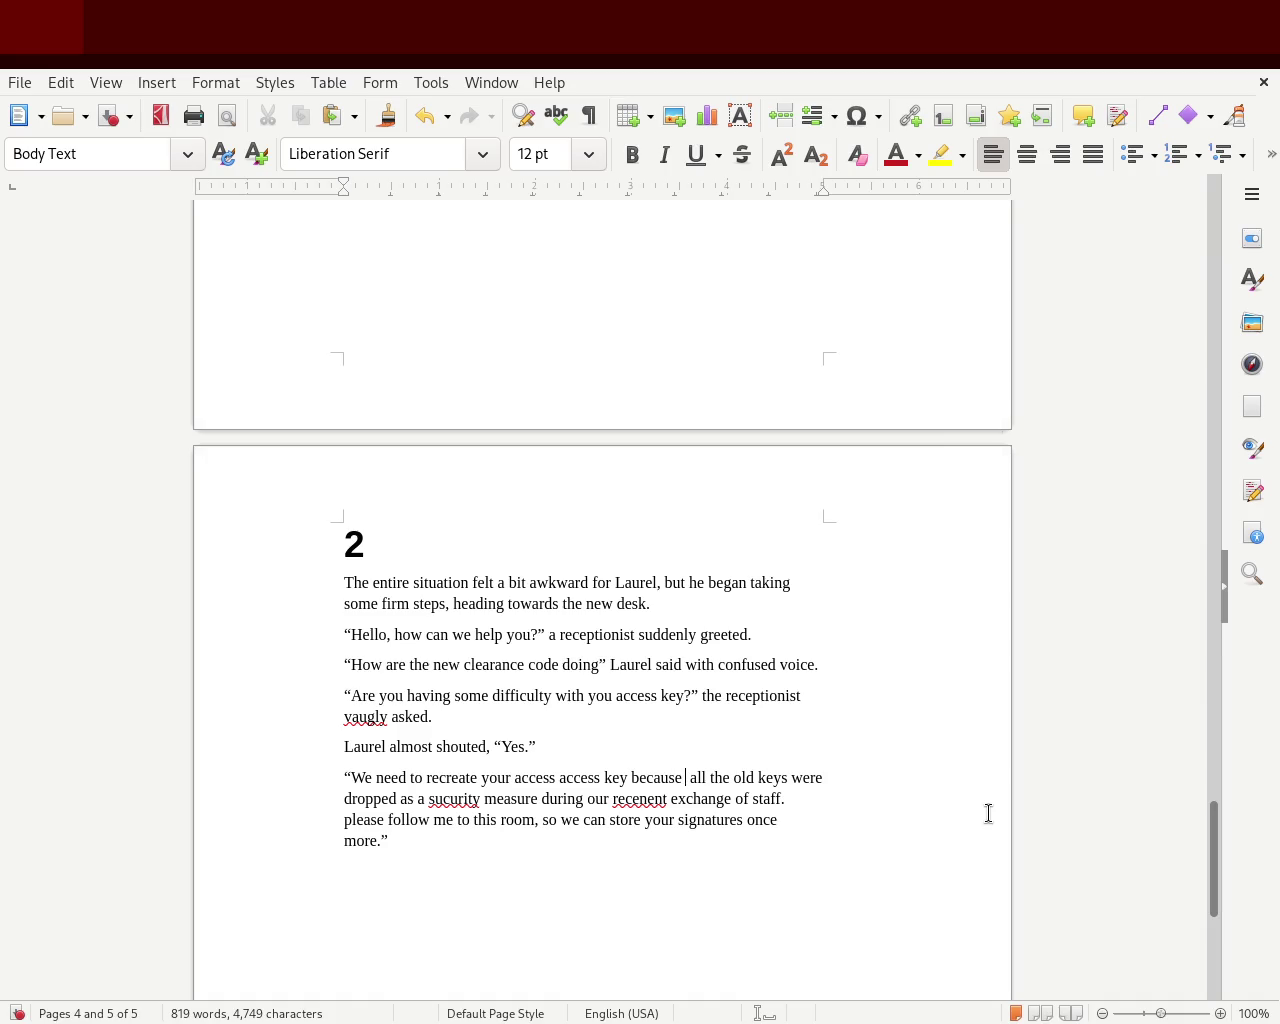
{"action": "key", "text": "Delete"}
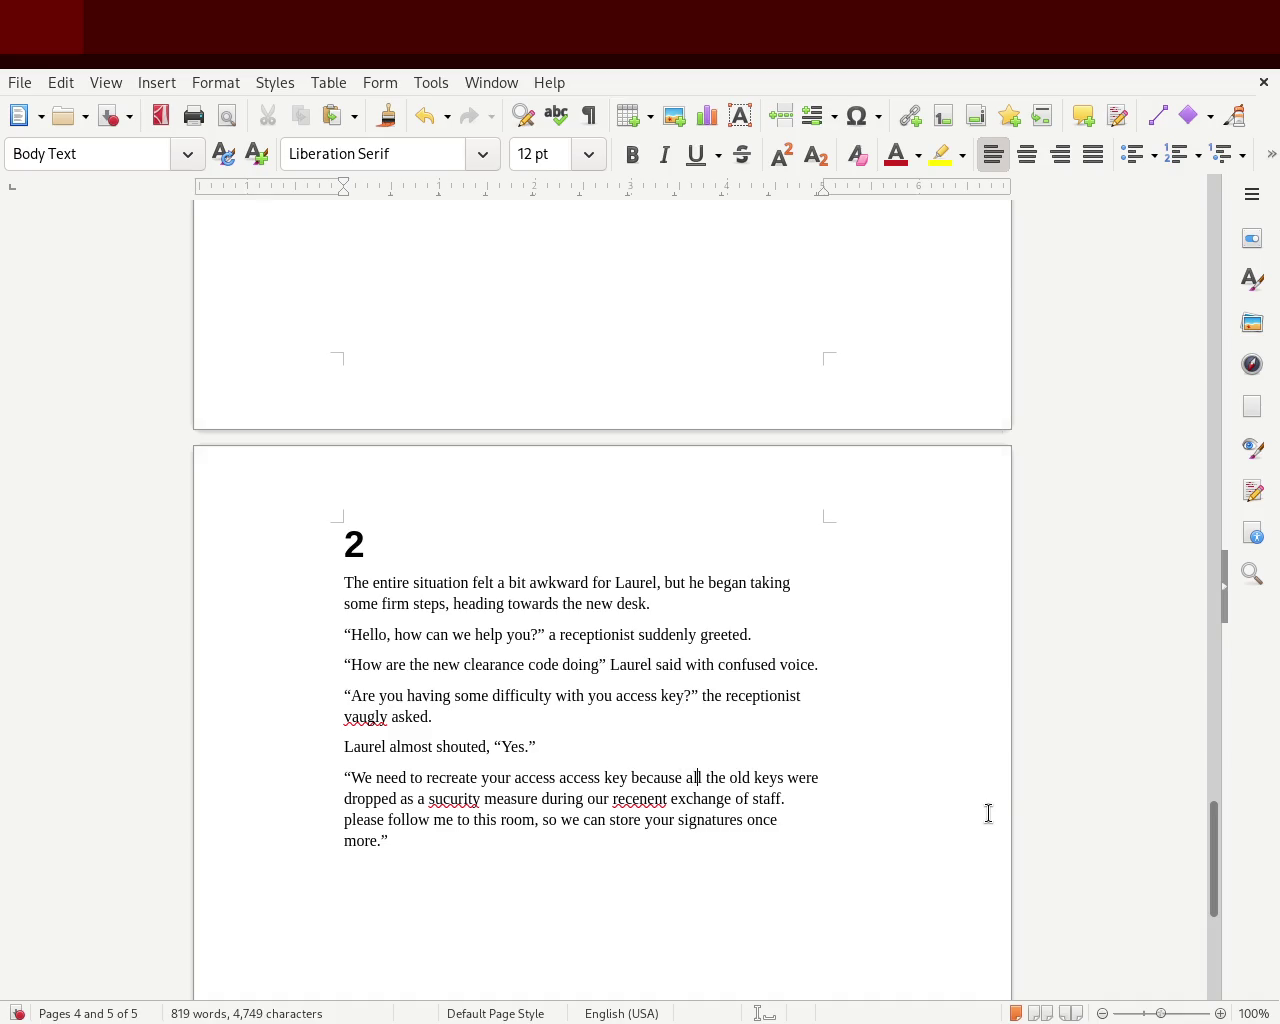
{"action": "key", "text": "Right"}
{"action": "key", "text": "Right"}
{"action": "key", "text": "Right"}
{"action": "type", "text": ","}
{"action": "key", "text": "Right"}
{"action": "key", "text": "Right"}
{"action": "key", "text": "Right"}
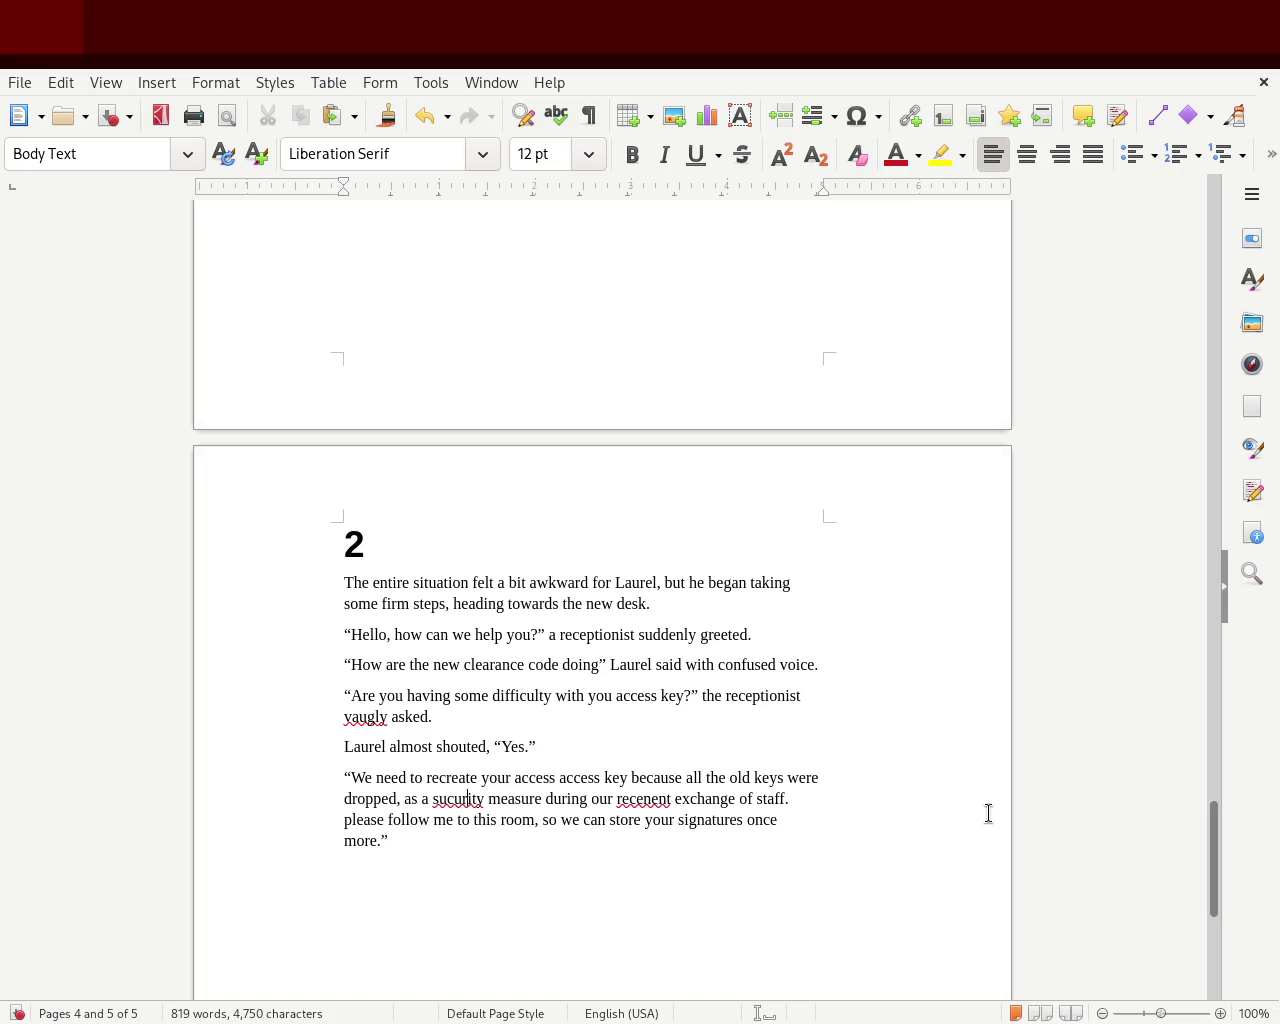
{"action": "key", "text": "BackSpace"}
{"action": "key", "text": "BackSpace"}
{"action": "key", "text": "BackSpace"}
{"action": "key", "text": "BackSpace"}
{"action": "key", "text": "BackSpace"}
{"action": "key", "text": "BackSpace"}
{"action": "type", "text": "ecurit"}
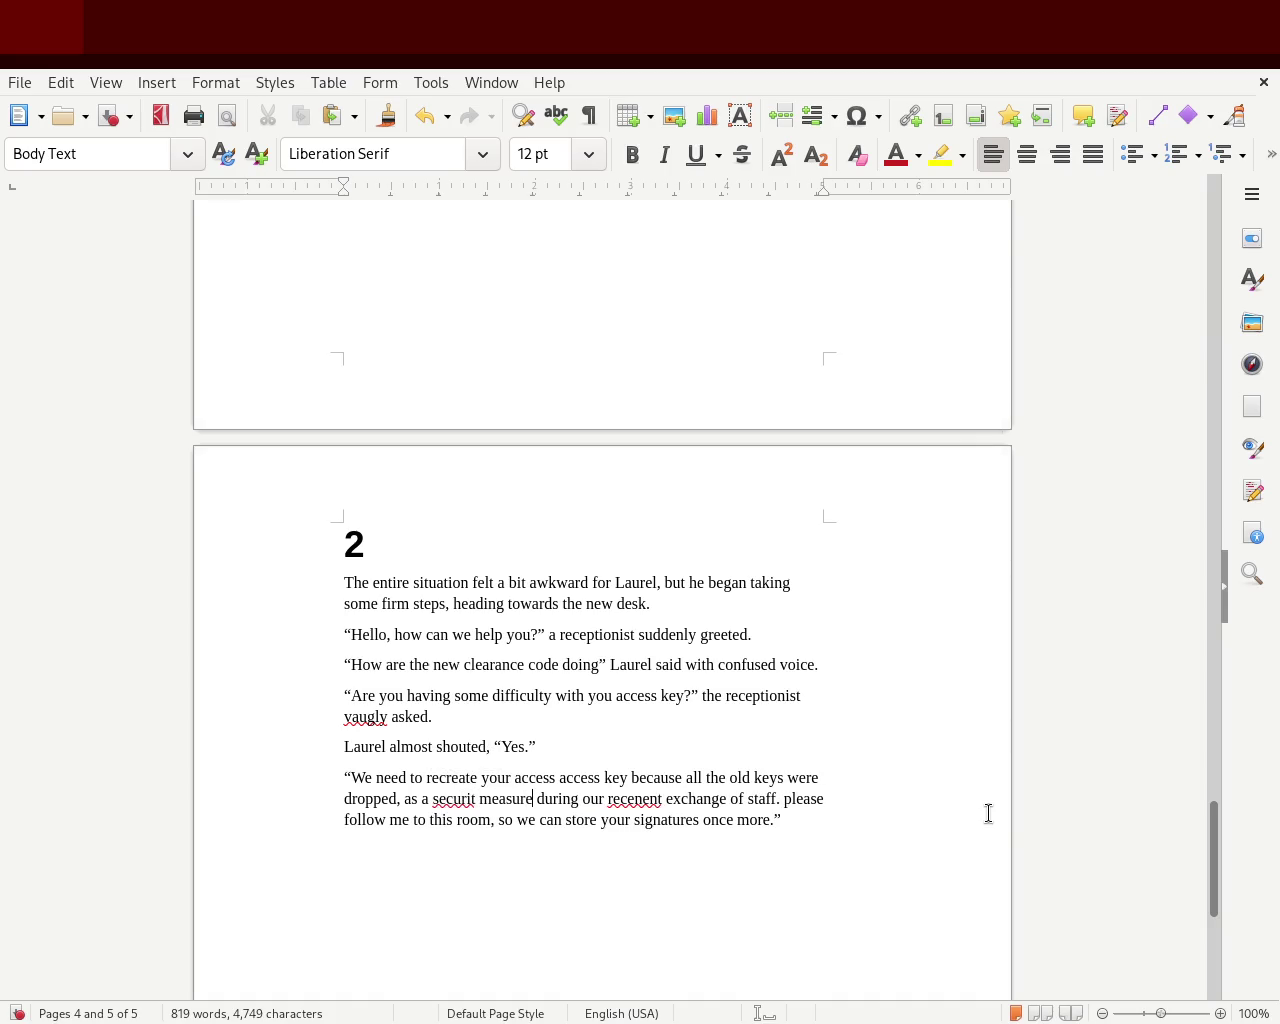
{"action": "key", "text": "Left"}
{"action": "type", "text": "y"}
{"action": "key", "text": "Right"}
{"action": "key", "text": "Right"}
{"action": "type", "text": ","}
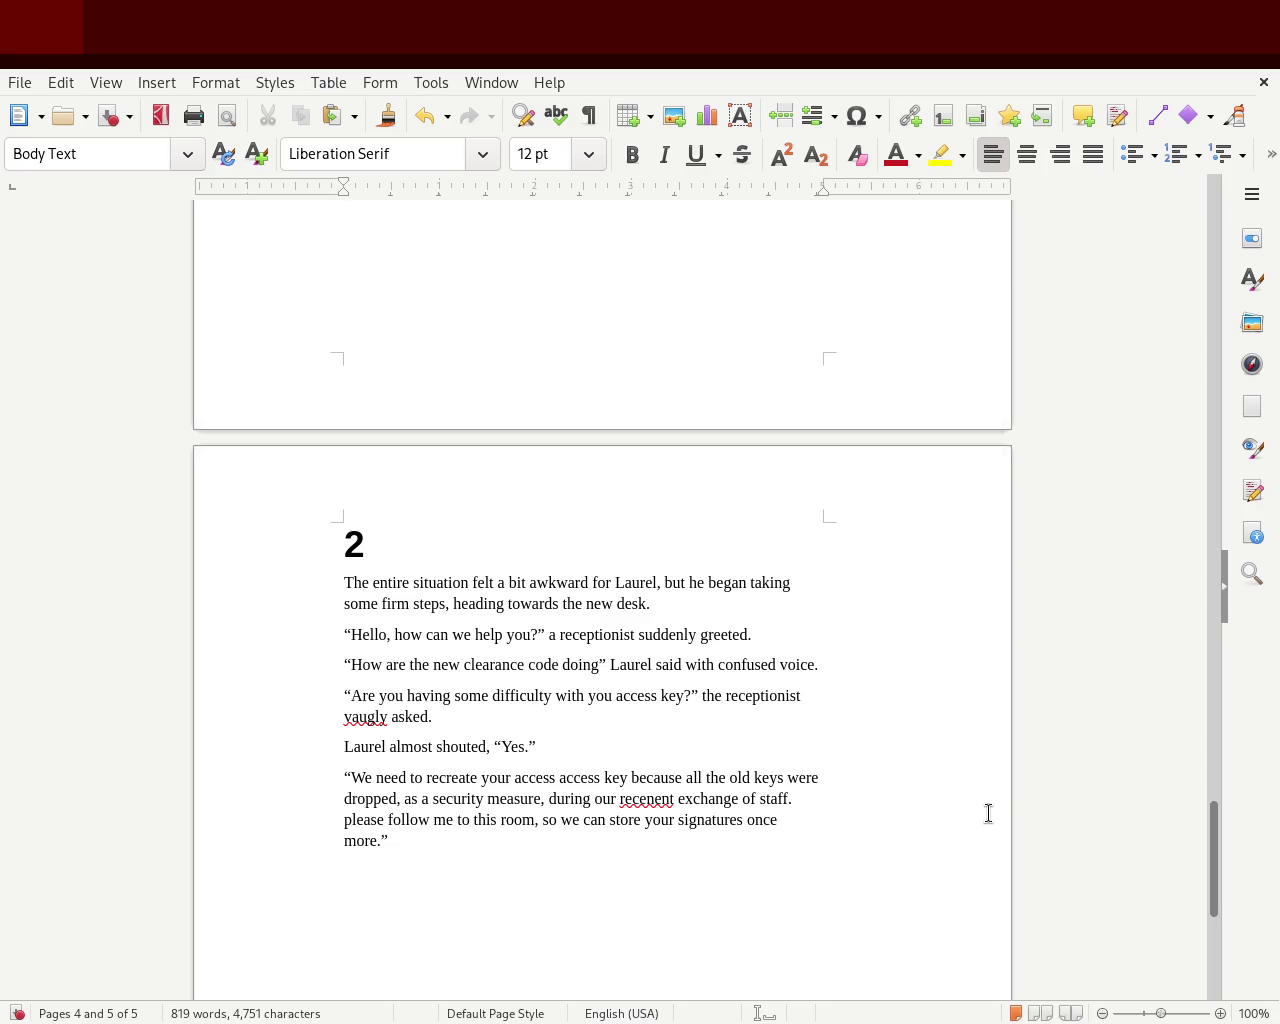
Replace 'during' with 'due to our recent' and capitalize 'Please'
{"action": "key", "text": "BackSpace"}
{"action": "key", "text": "BackSpace"}
{"action": "key", "text": "BackSpace"}
{"action": "key", "text": "BackSpace"}
{"action": "key", "text": "BackSpace"}
{"action": "key", "text": "BackSpace"}
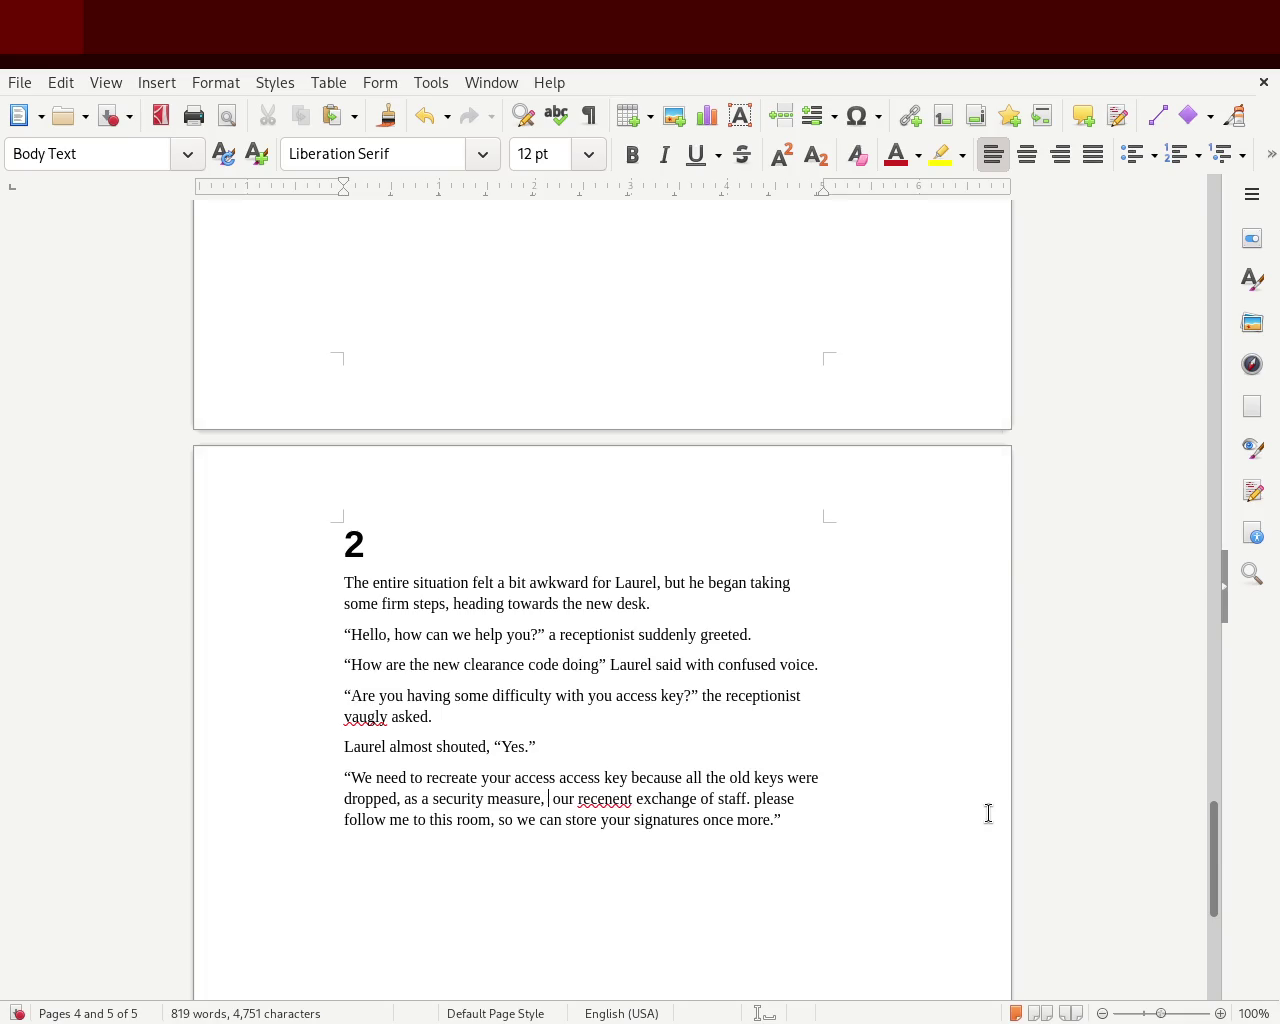
{"action": "type", "text": "due"}
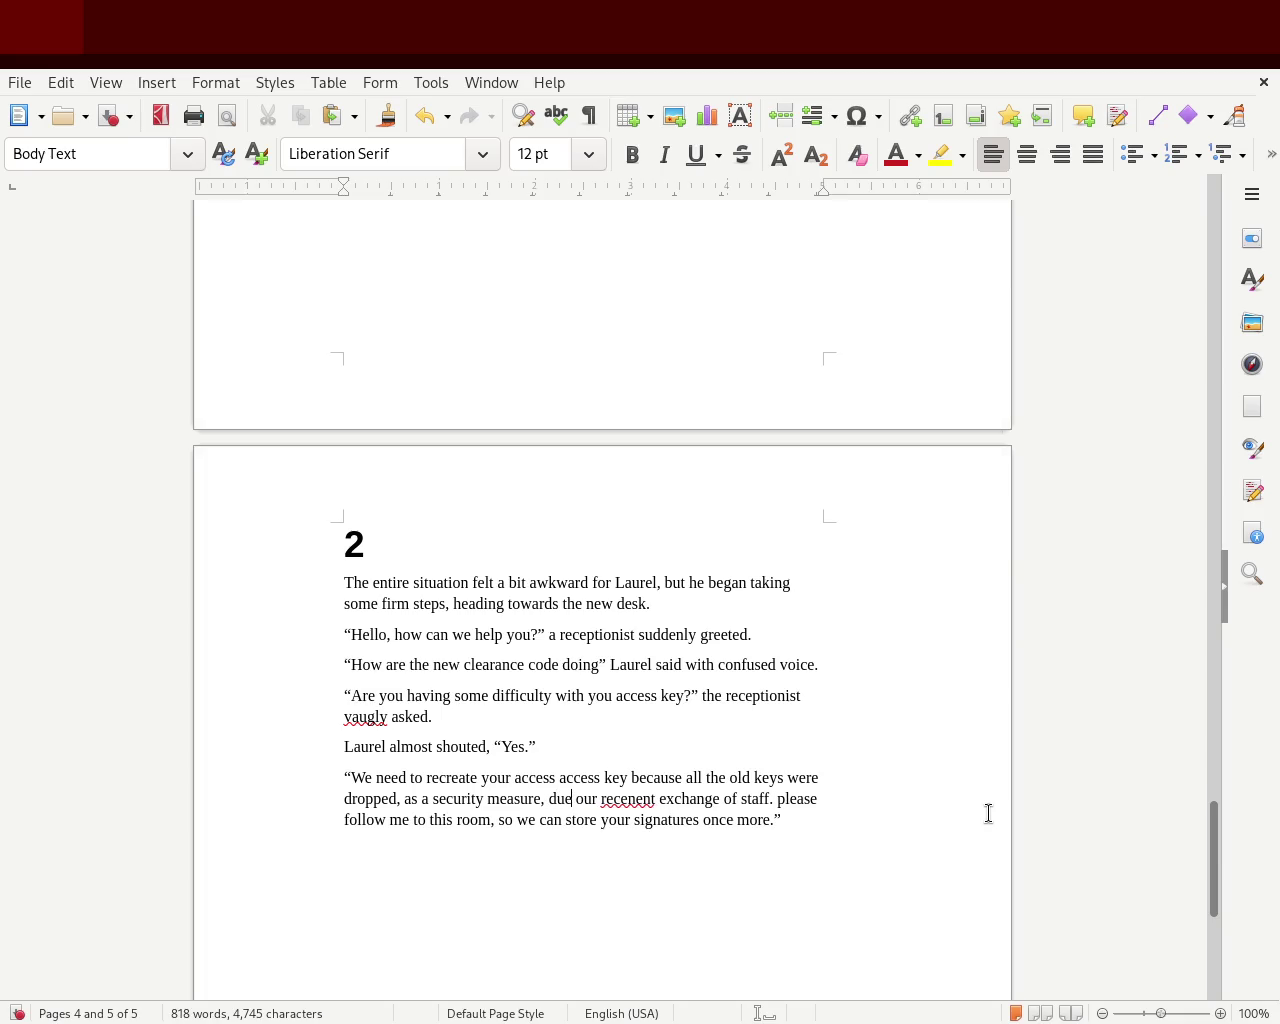
{"action": "key", "text": "Delete"}
{"action": "key", "text": "Delete"}
{"action": "key", "text": "Delete"}
{"action": "key", "text": "Delete"}
{"action": "key", "text": "Delete"}
{"action": "key", "text": "Delete"}
{"action": "key", "text": "Delete"}
{"action": "key", "text": "Delete"}
{"action": "key", "text": "Delete"}
{"action": "key", "text": "Delete"}
{"action": "key", "text": "Delete"}
{"action": "type", "text": "t"}
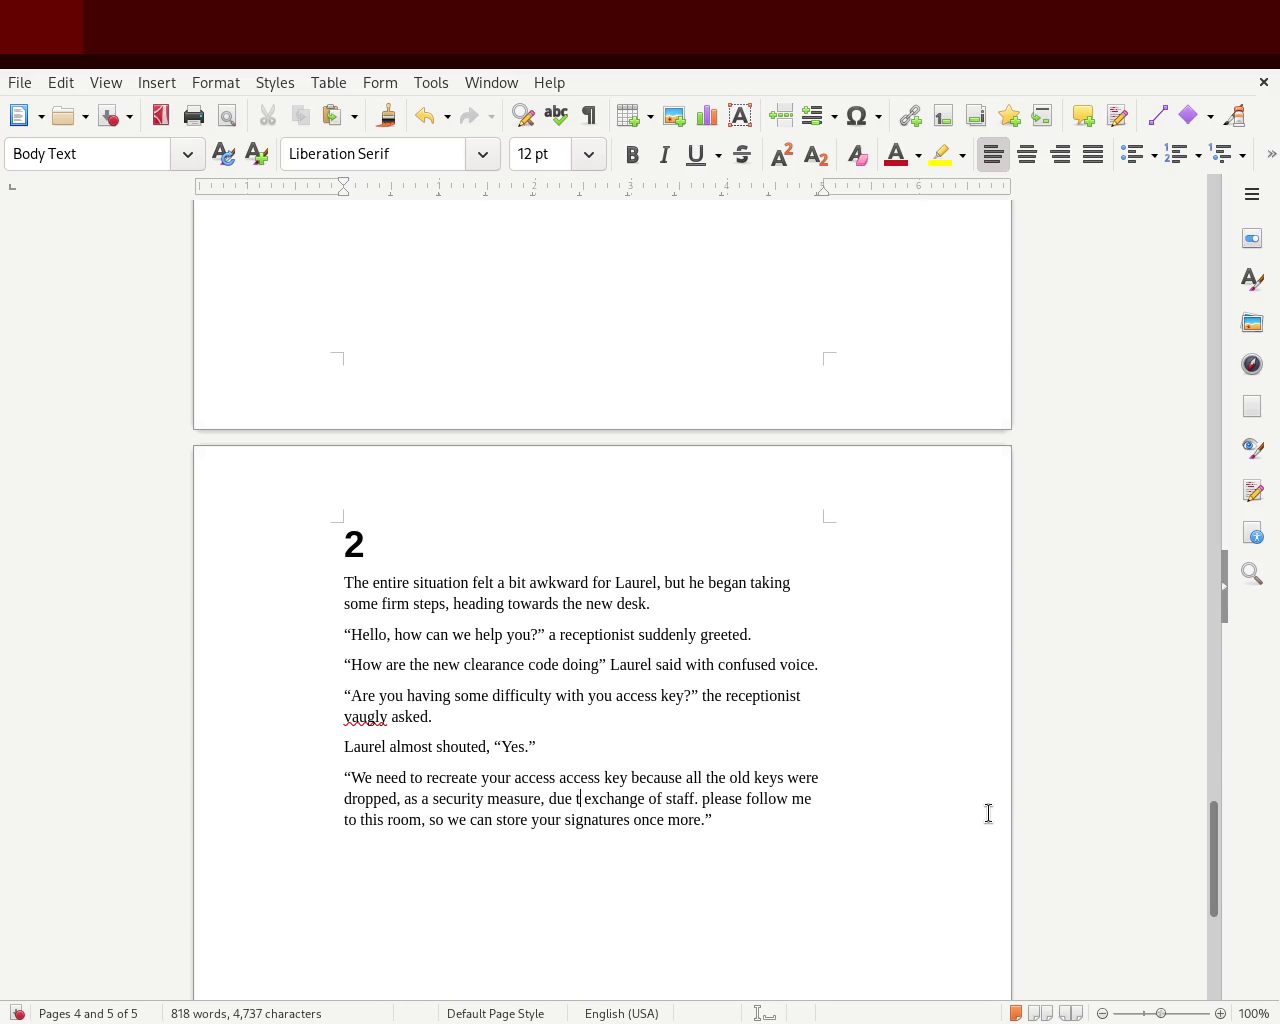
{"action": "type", "text": "o "}
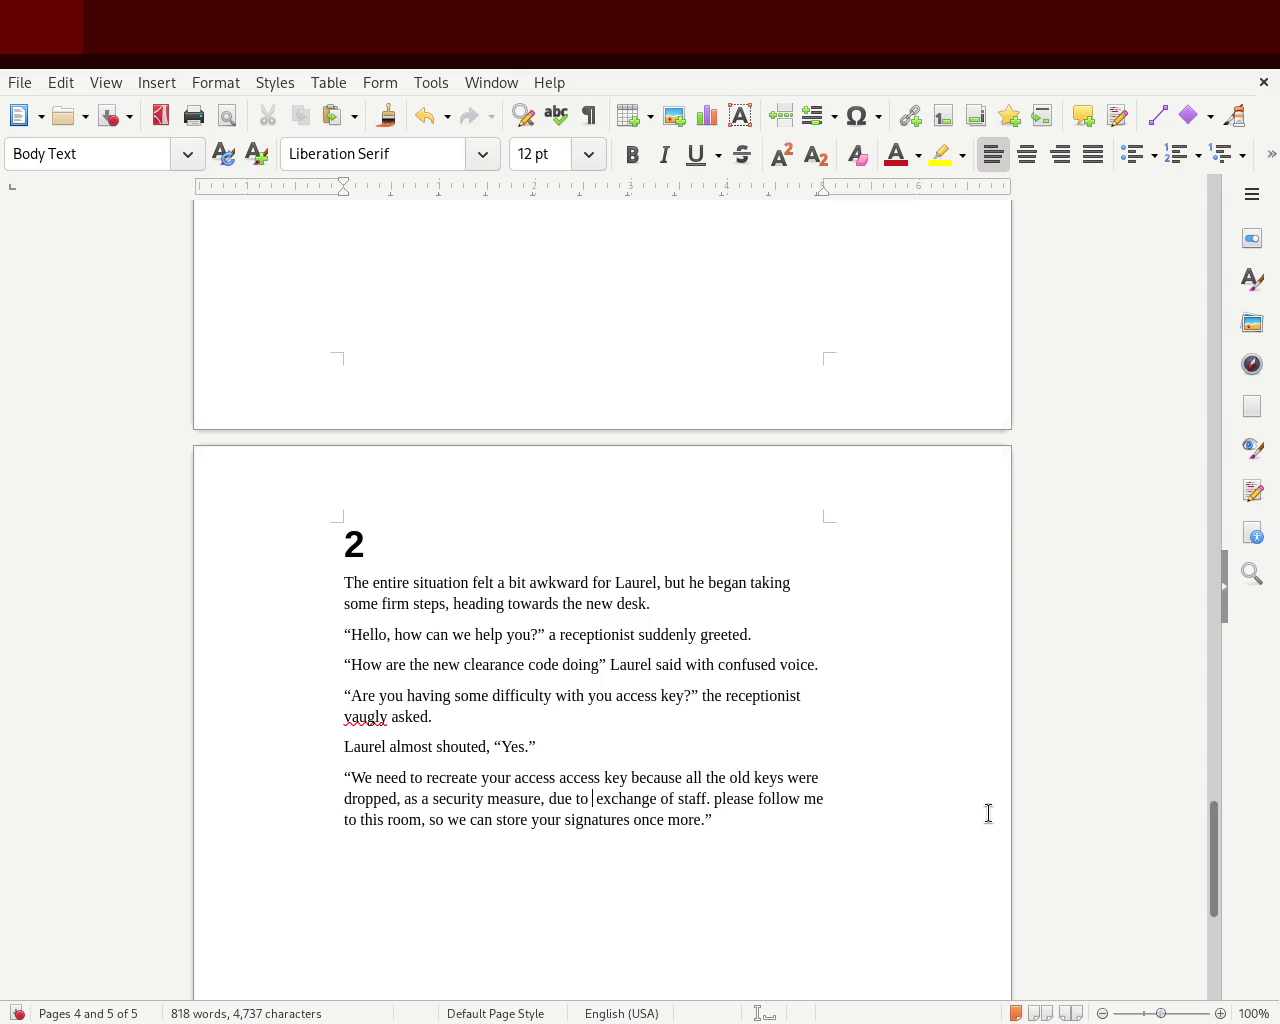
{"action": "type", "text": "our recent"}
{"action": "key", "text": "Right"}
{"action": "key", "text": "Right"}
{"action": "key", "text": "Right"}
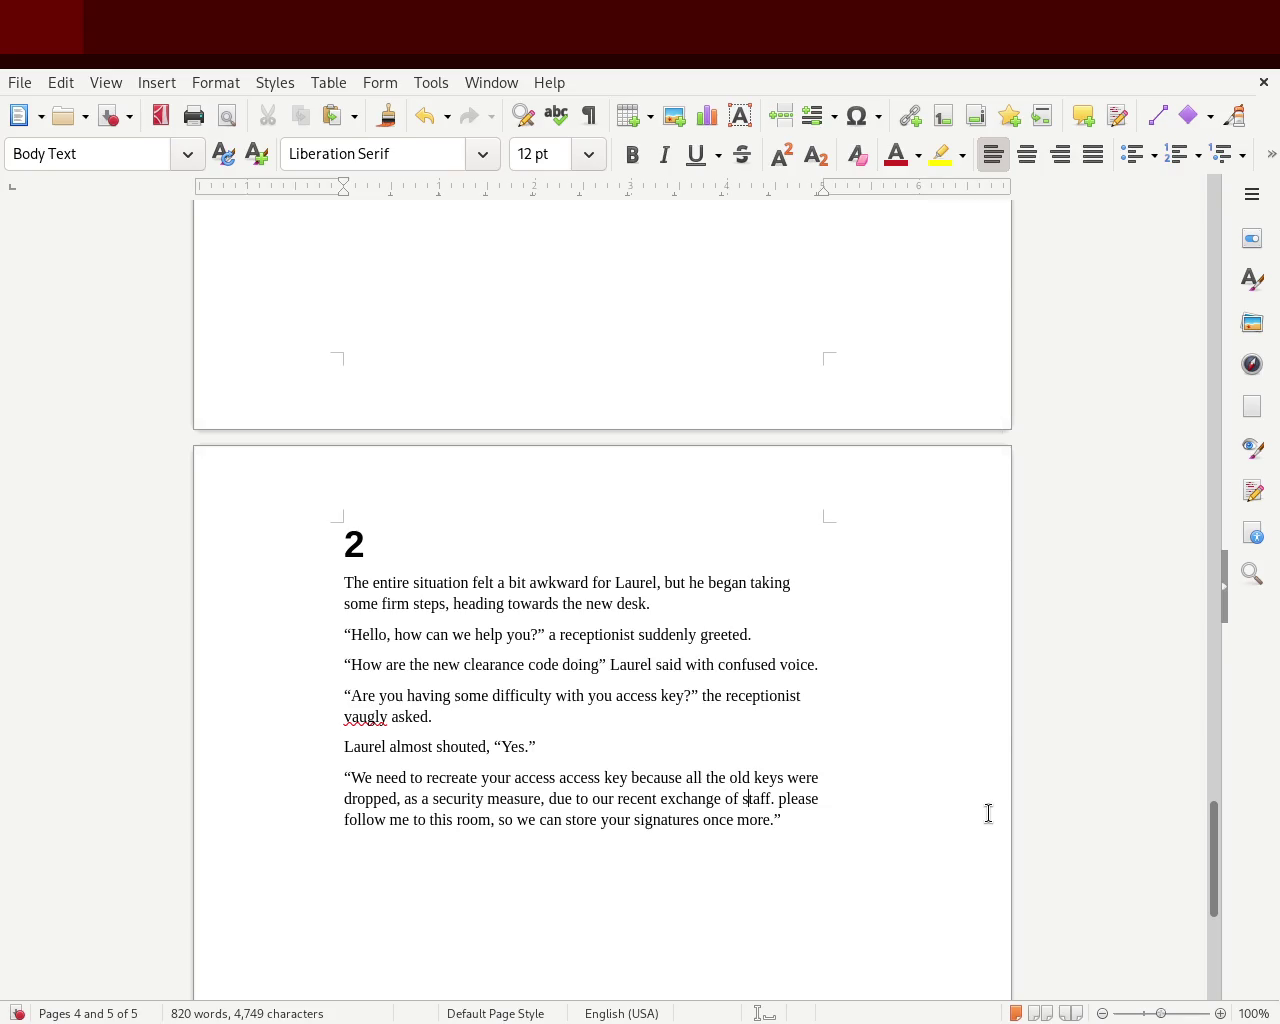
{"action": "key", "text": "BackSpace"}
{"action": "type", "text": "P"}
Replace 'me to this room' with 'my co worker,' in the receptionist's request
{"action": "key", "text": "BackSpace"}
{"action": "type", "text": "y co-w"}
{"action": "key", "text": "BackSpace"}
{"action": "key", "text": "BackSpace"}
{"action": "type", "text": "worker"}
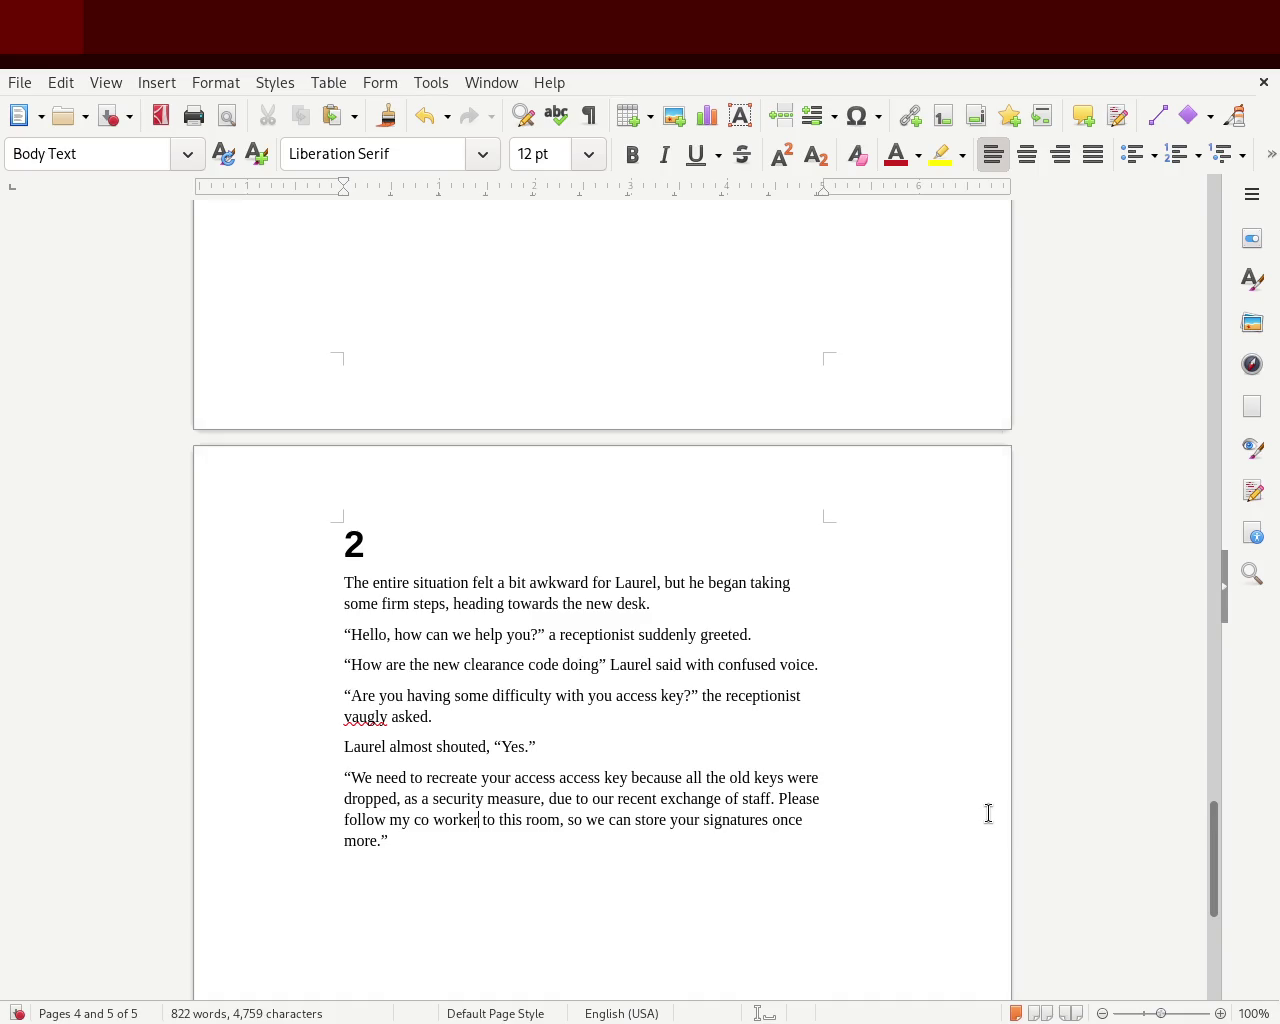
{"action": "type", "text": ","}
{"action": "key", "text": "Delete"}
{"action": "key", "text": "Delete"}
{"action": "key", "text": "Delete"}
{"action": "key", "text": "Delete"}
{"action": "key", "text": "Delete"}
{"action": "key", "text": "Delete"}
{"action": "key", "text": "Delete"}
{"action": "key", "text": "Delete"}
{"action": "key", "text": "Delete"}
{"action": "key", "text": "Delete"}
{"action": "key", "text": "Delete"}
{"action": "key", "text": "Delete"}
{"action": "key", "text": "Delete"}
{"action": "key", "text": "Delete"}
{"action": "type", "text": ", s"}
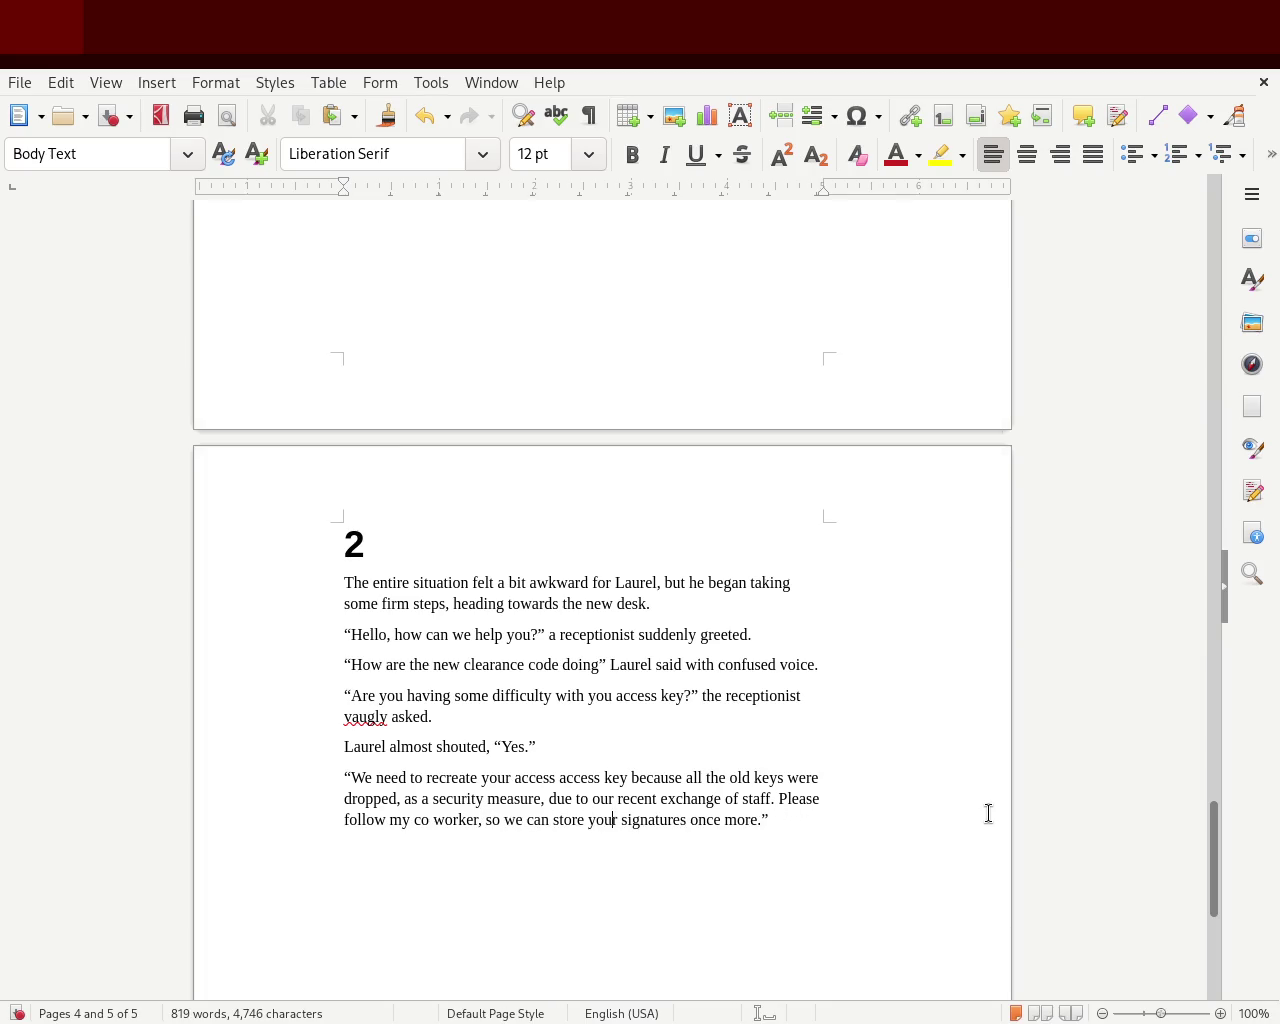
{"action": "key", "text": "Right"}
{"action": "key", "text": "Right"}
{"action": "key", "text": "Left"}
{"action": "key", "text": "Left"}
{"action": "key", "text": "ctrl+Right"}
{"action": "key", "text": "ctrl+Right"}
{"action": "key", "text": "ctrl+Right"}
{"action": "key", "text": "ctrl+Right"}
Replace 'so we can' with 'in order to', keep 'once more', and save
{"action": "double_click", "coordinate": [726, 820]}
{"action": "type", "text": "again"}
{"action": "double_click", "coordinate": [530, 820]}
{"action": "key", "text": "Delete"}
{"action": "key", "text": "BackSpace"}
{"action": "key", "text": "BackSpace"}
{"action": "type", "text": "in order to"}
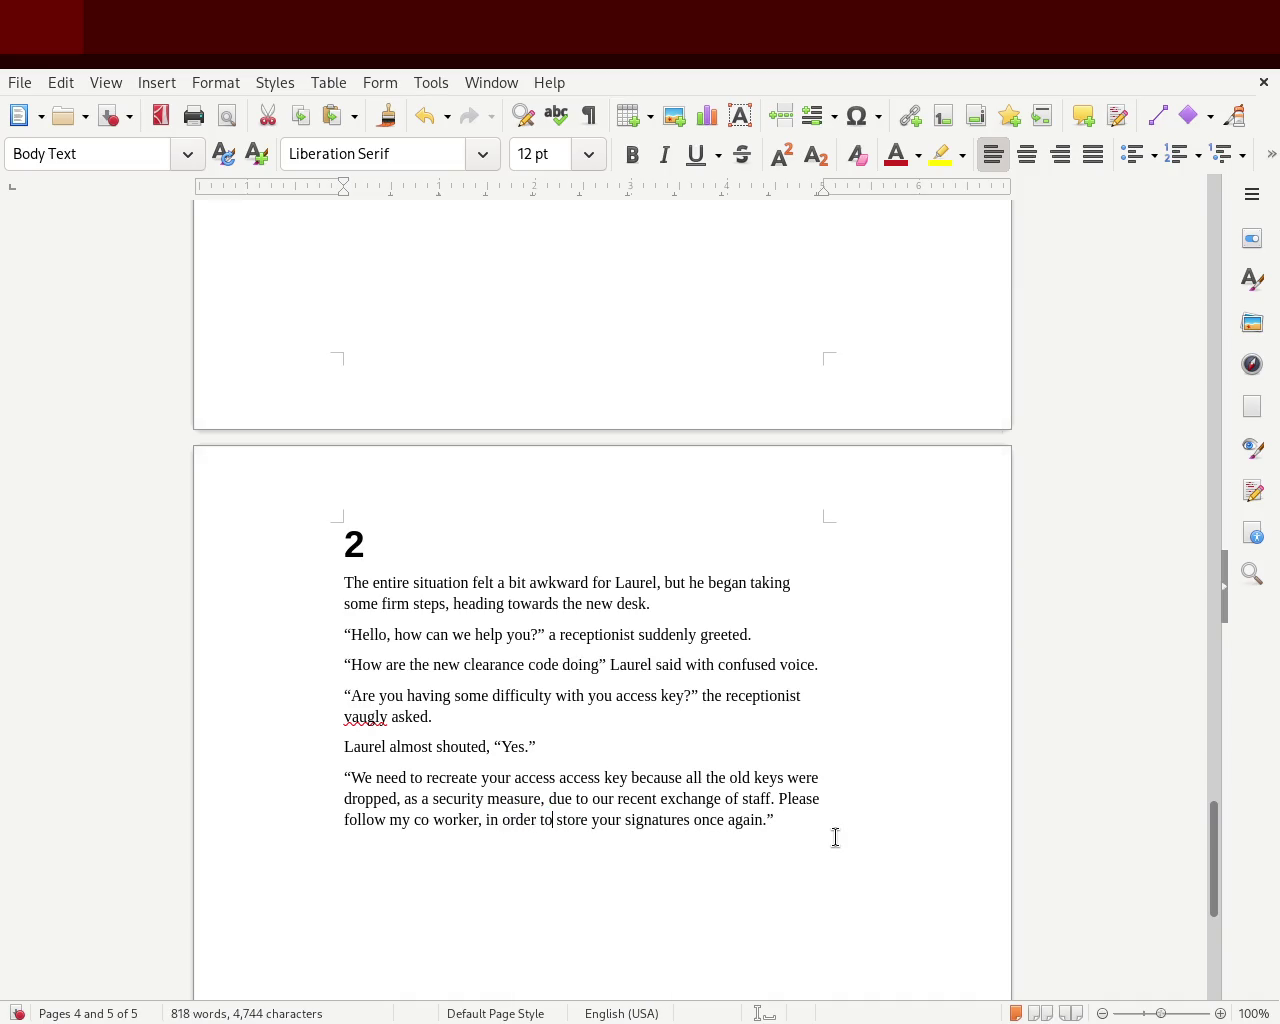
{"action": "key", "text": "Right"}
{"action": "double_click", "coordinate": [737, 819]}
{"action": "type", "text": "more"}
{"action": "key", "text": "ctrl+s"}
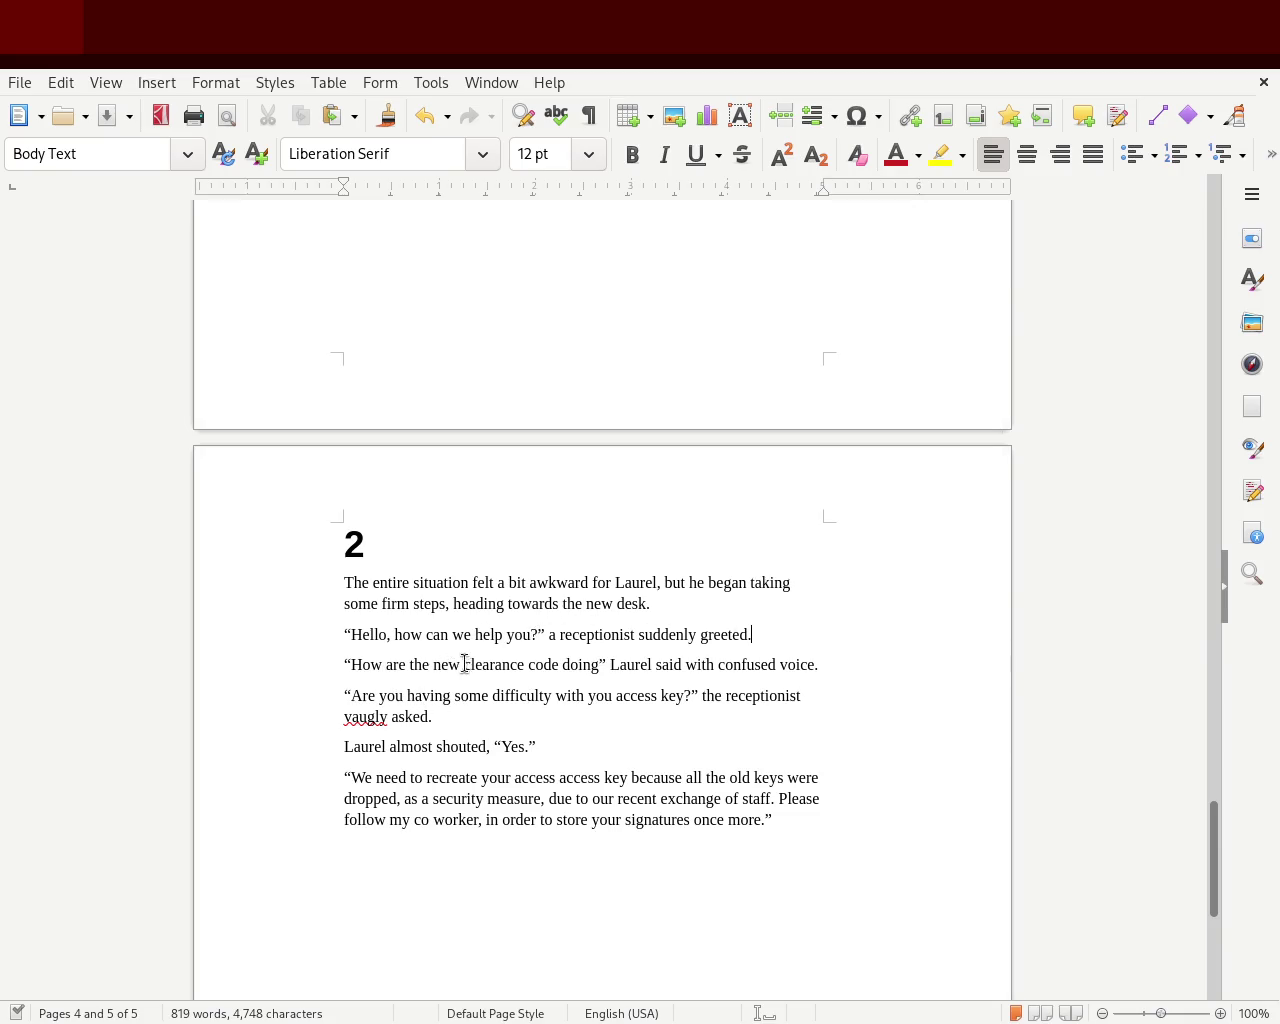
Change 'code' to 'codes' and correct the misspelling 'vaugly' to 'vaguely'
{"action": "left_click", "coordinate": [555, 665]}
{"action": "type", "text": "s"}
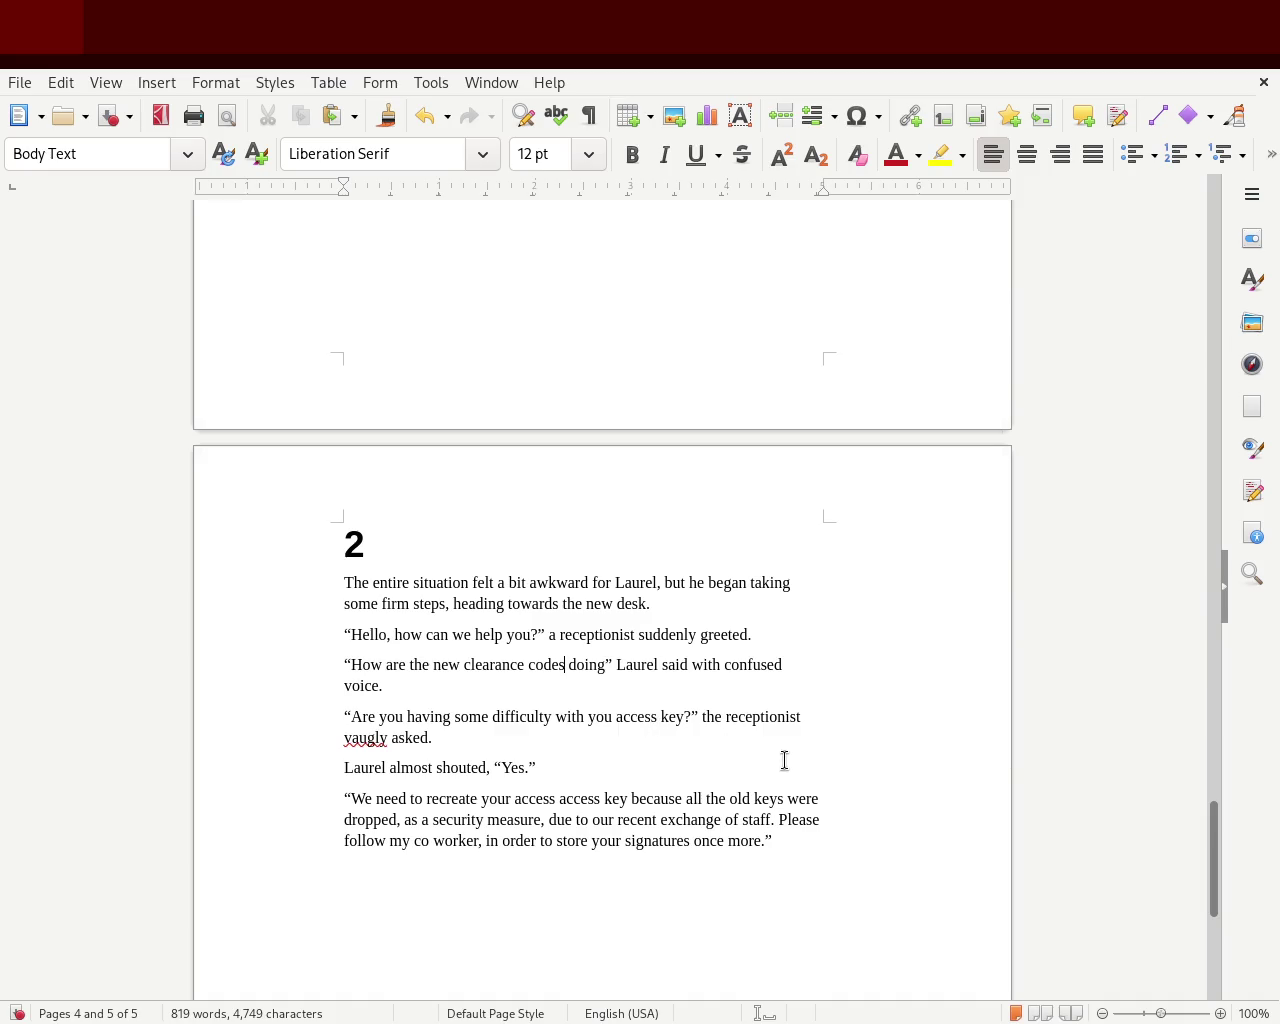
{"action": "double_click", "coordinate": [356, 738]}
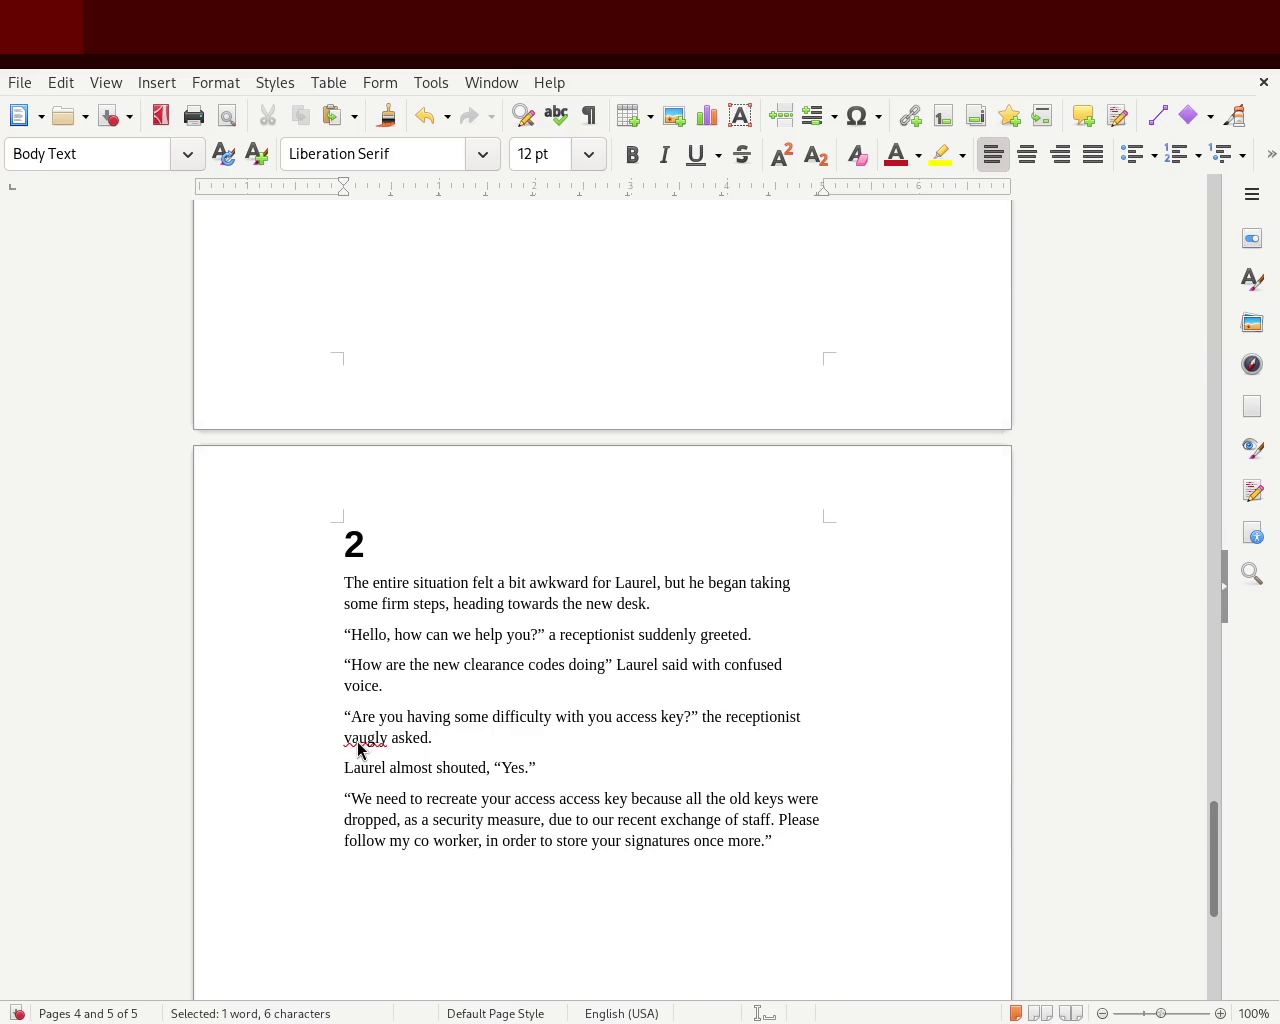
{"action": "left_click", "coordinate": [354, 730]}
{"action": "double_click", "coordinate": [354, 730]}
{"action": "left_click_drag", "start_coordinate": [356, 735], "coordinate": [367, 727]}
{"action": "left_click", "coordinate": [785, 680]}
{"action": "double_click", "coordinate": [364, 742]}
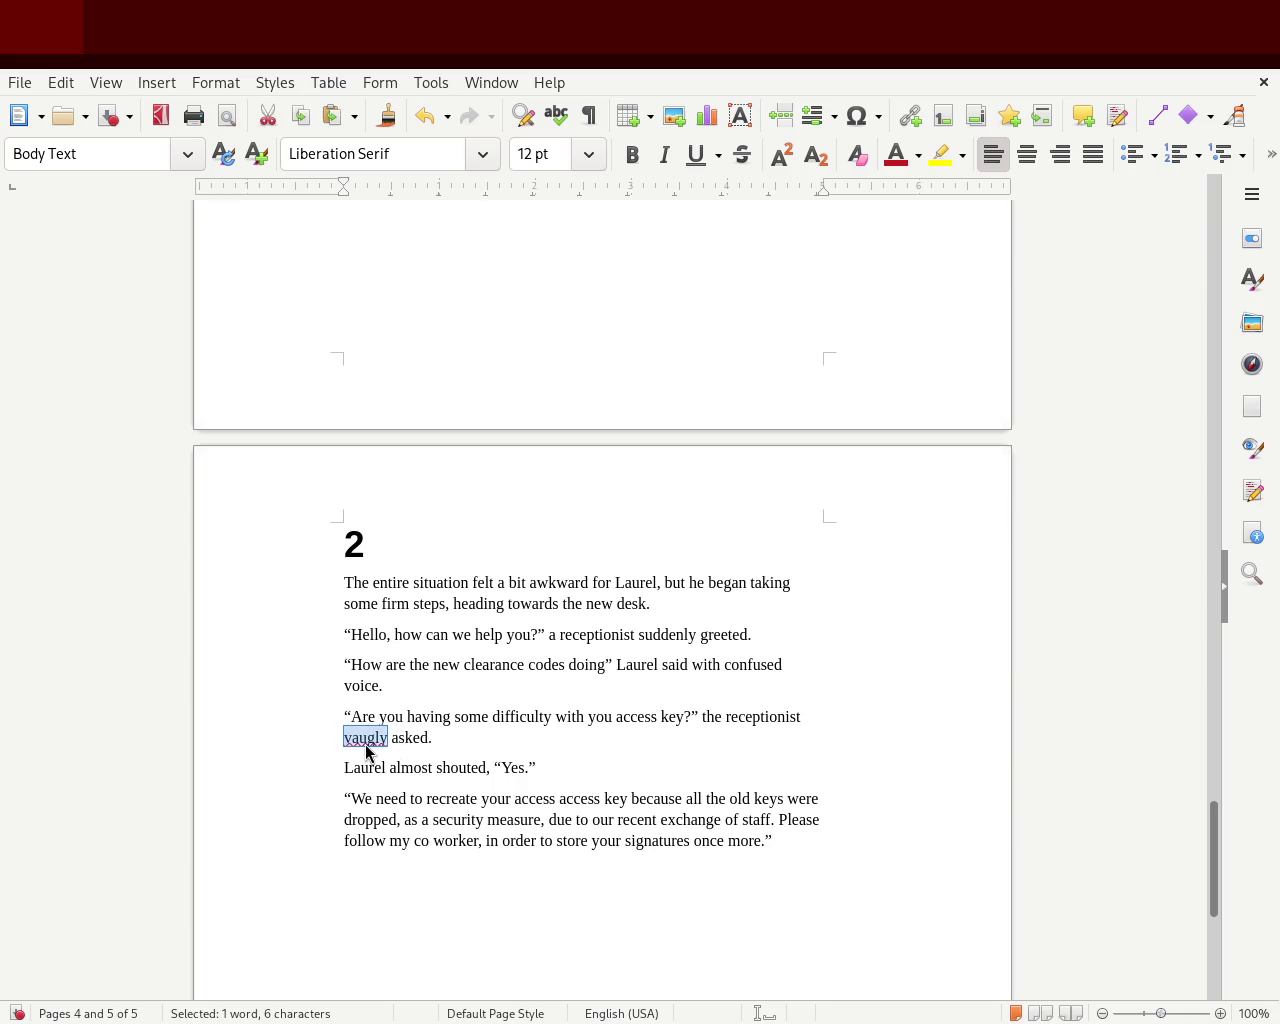
{"action": "left_click", "coordinate": [360, 729]}
{"action": "double_click", "coordinate": [360, 729]}
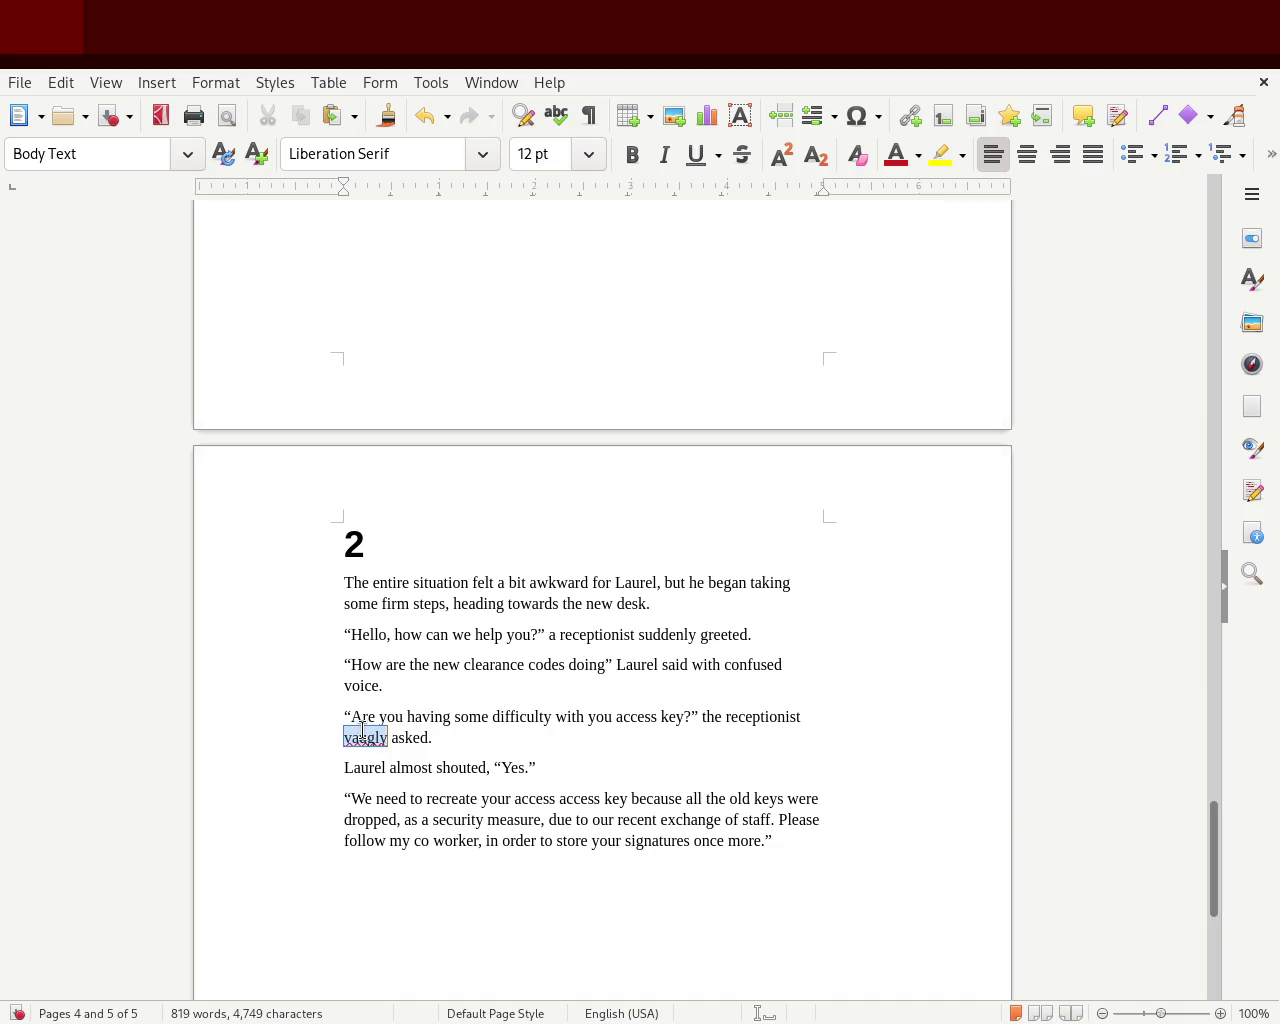
{"action": "left_click", "coordinate": [378, 736]}
{"action": "type", "text": "e"}
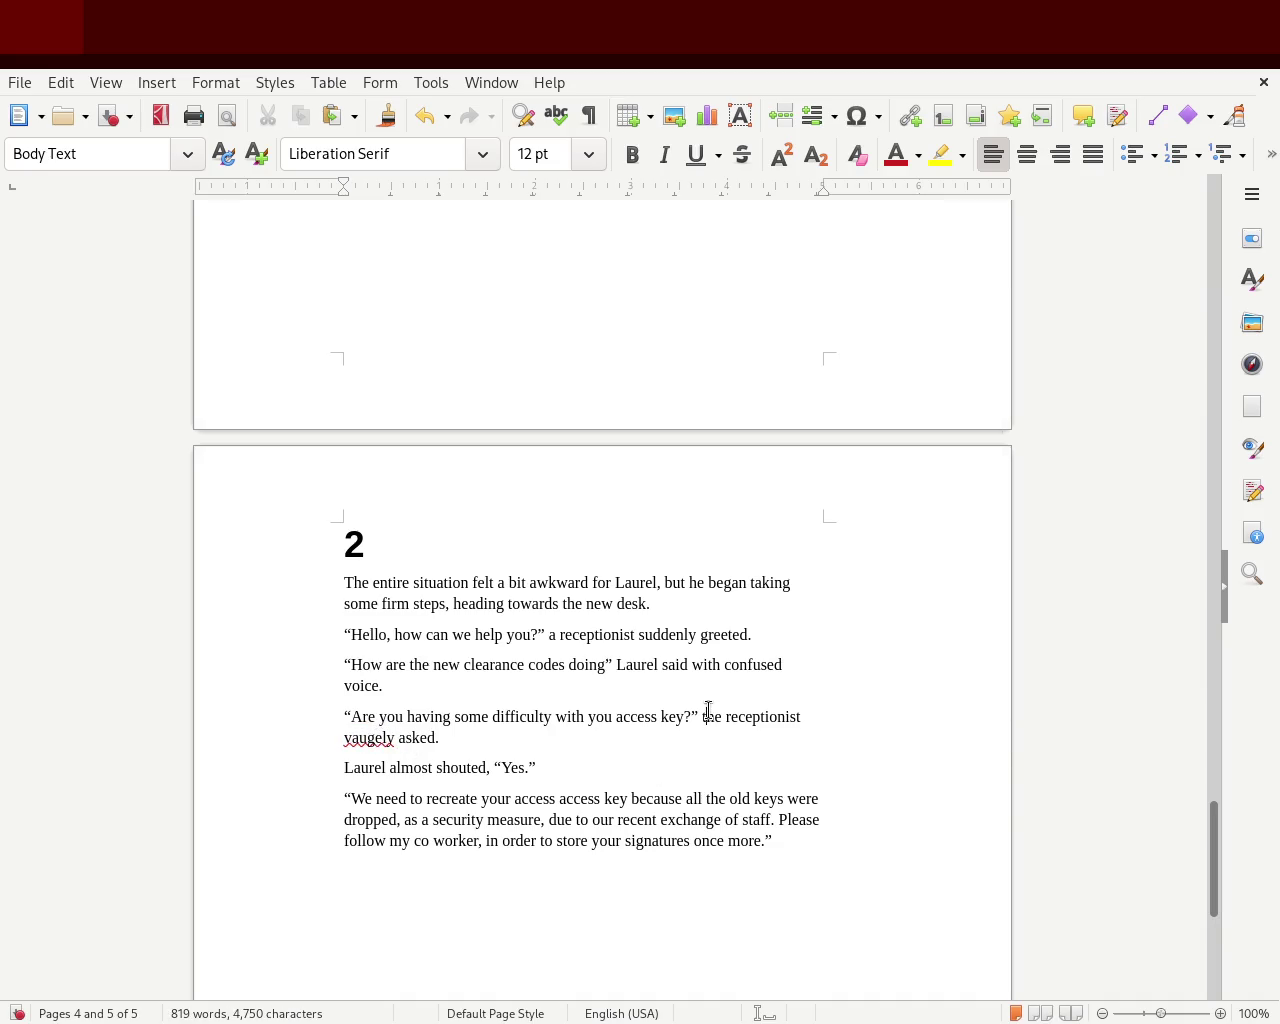
{"action": "double_click", "coordinate": [389, 744]}
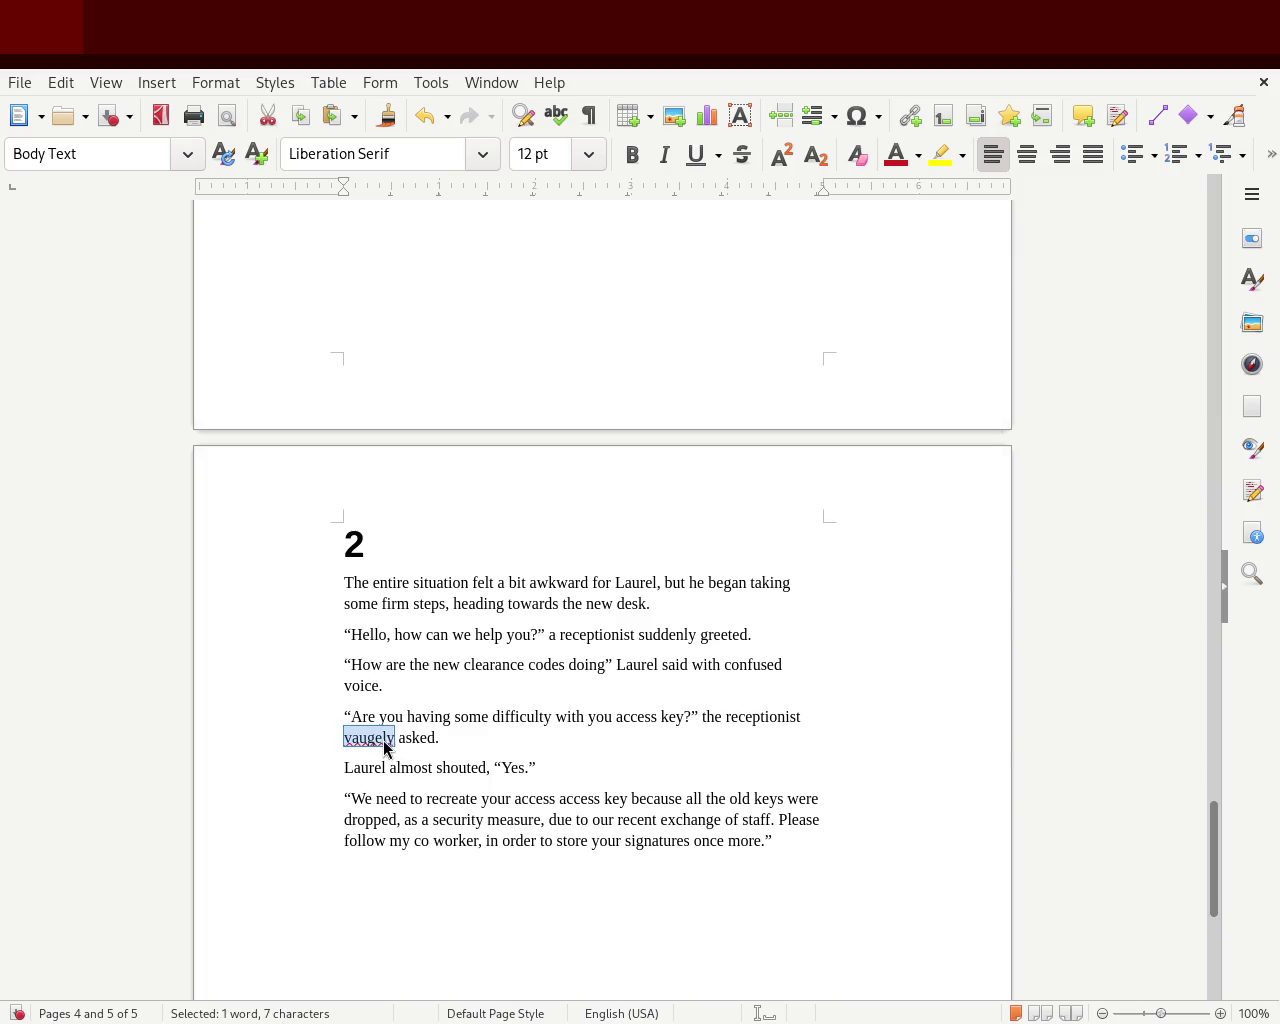
{"action": "type", "text": "vaguely"}
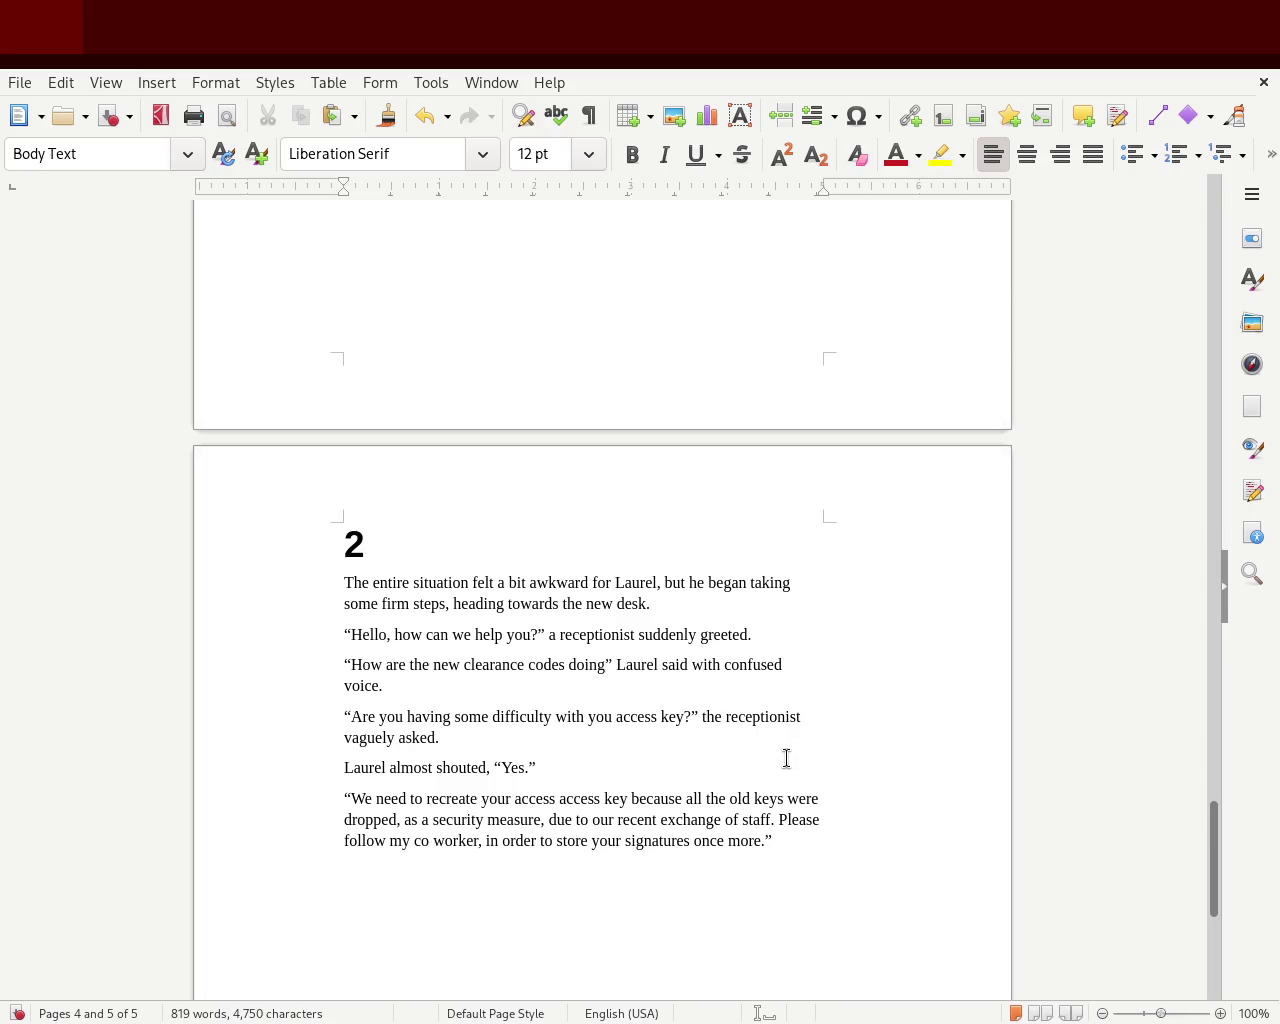
{"action": "double_click", "coordinate": [613, 800]}
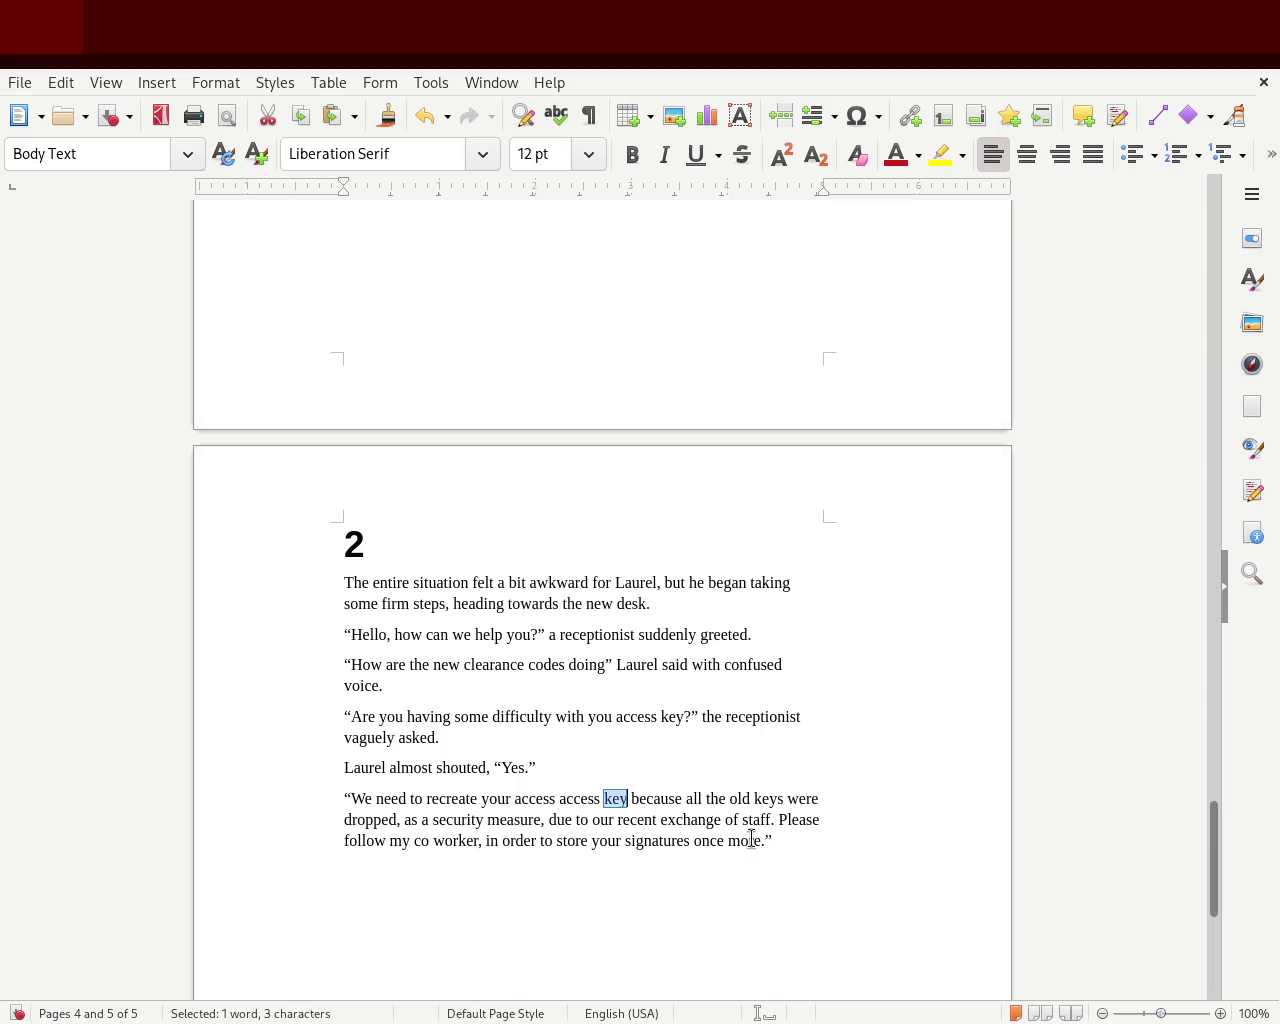
Delete the duplicate 'access', reword the reply to 'we dropped most', and save the story
{"action": "left_click_drag", "start_coordinate": [558, 798], "coordinate": [599, 798]}
{"action": "key", "text": "BackSpace"}
{"action": "key", "text": "BackSpace"}
{"action": "key", "text": "BackSpace"}
{"action": "key", "text": "BackSpace"}
{"action": "key", "text": "BackSpace"}
{"action": "key", "text": "BackSpace"}
{"action": "key", "text": "BackSpace"}
{"action": "key", "text": "BackSpace"}
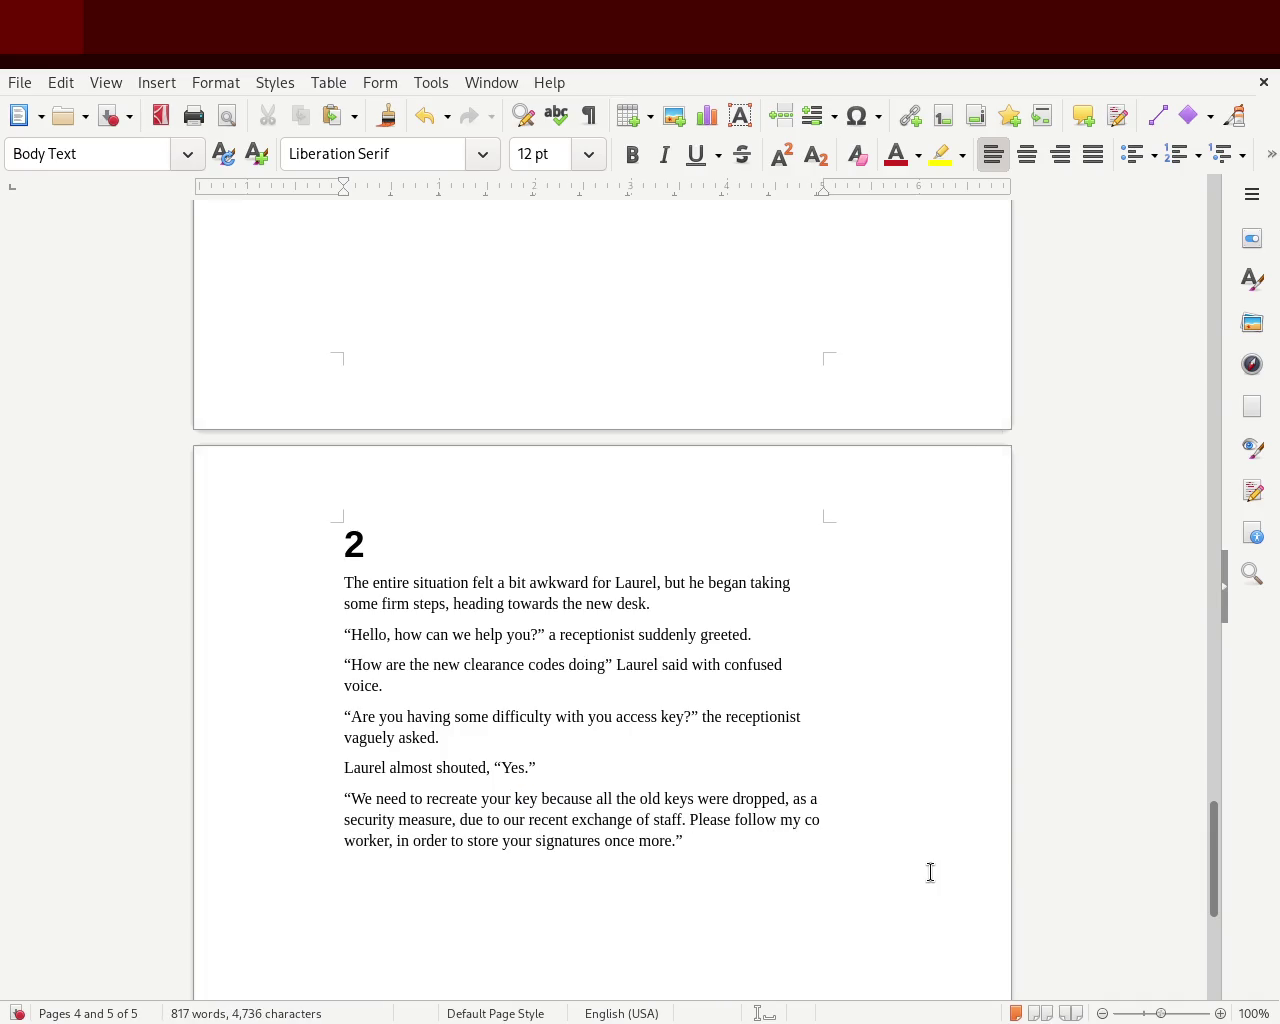
{"action": "double_click", "coordinate": [668, 802]}
{"action": "type", "text": "one"}
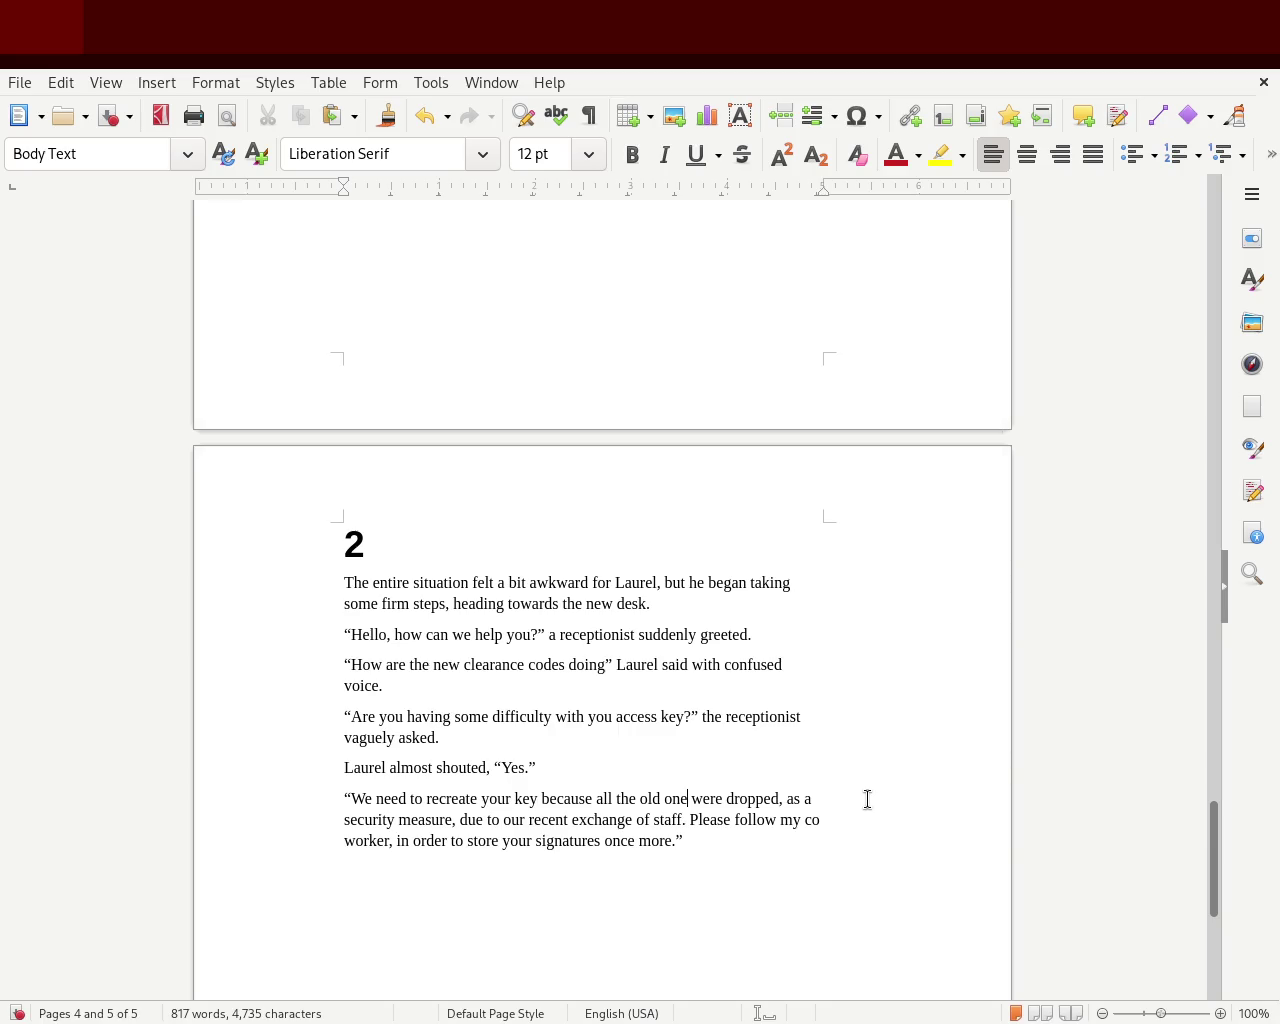
{"action": "key", "text": "BackSpace"}
{"action": "key", "text": "BackSpace"}
{"action": "key", "text": "BackSpace"}
{"action": "key", "text": "BackSpace"}
{"action": "key", "text": "BackSpace"}
{"action": "key", "text": "BackSpace"}
{"action": "key", "text": "BackSpace"}
{"action": "key", "text": "BackSpace"}
{"action": "key", "text": "BackSpace"}
{"action": "type", "text": "we d"}
{"action": "key", "text": "Delete"}
{"action": "key", "text": "Delete"}
{"action": "key", "text": "Delete"}
{"action": "key", "text": "Delete"}
{"action": "key", "text": "Delete"}
{"action": "key", "text": "Delete"}
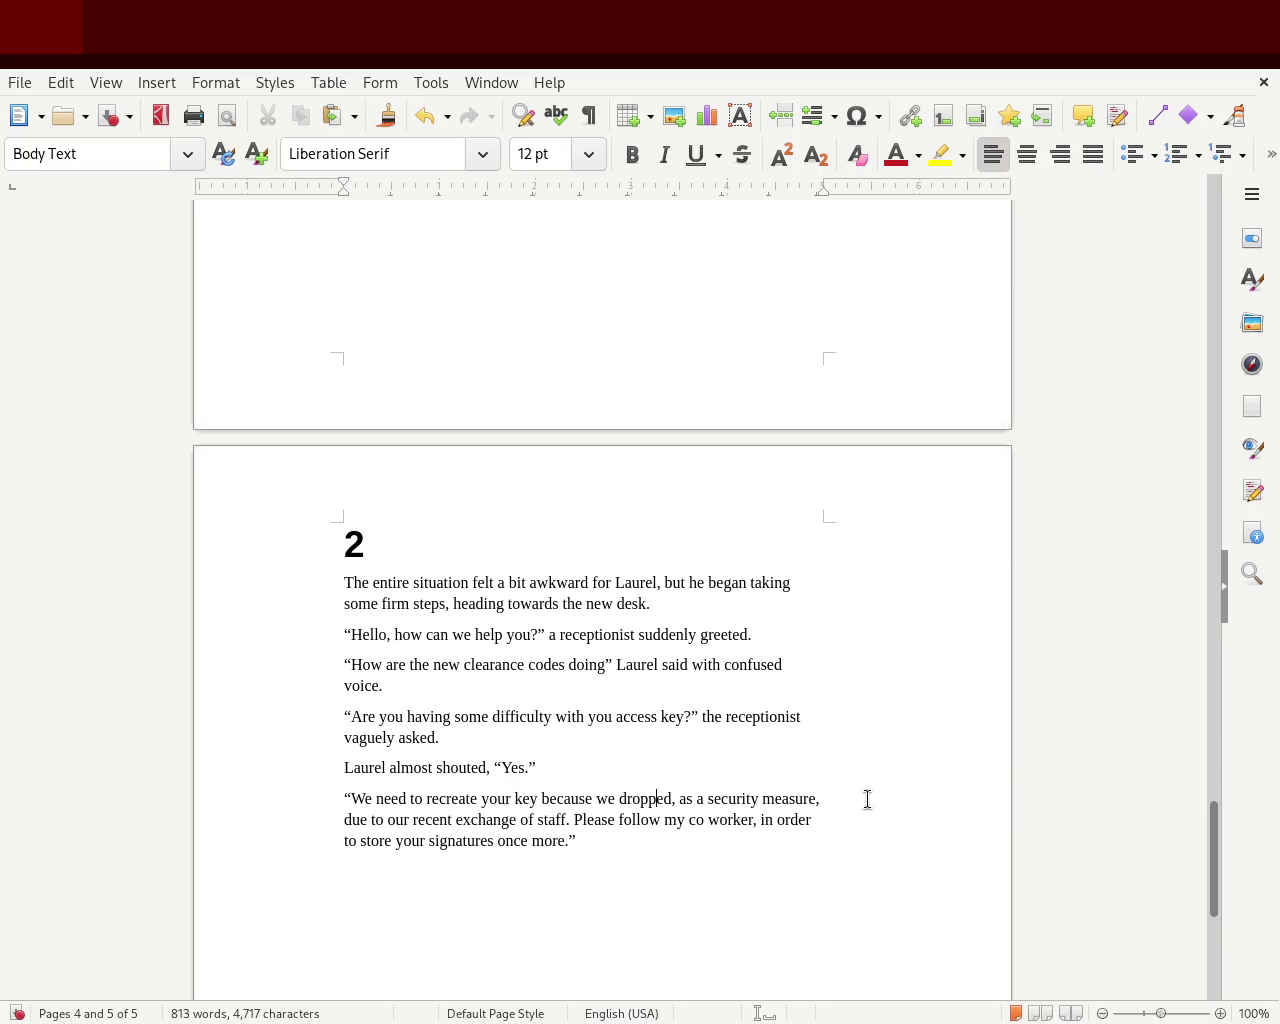
{"action": "type", "text": "most"}
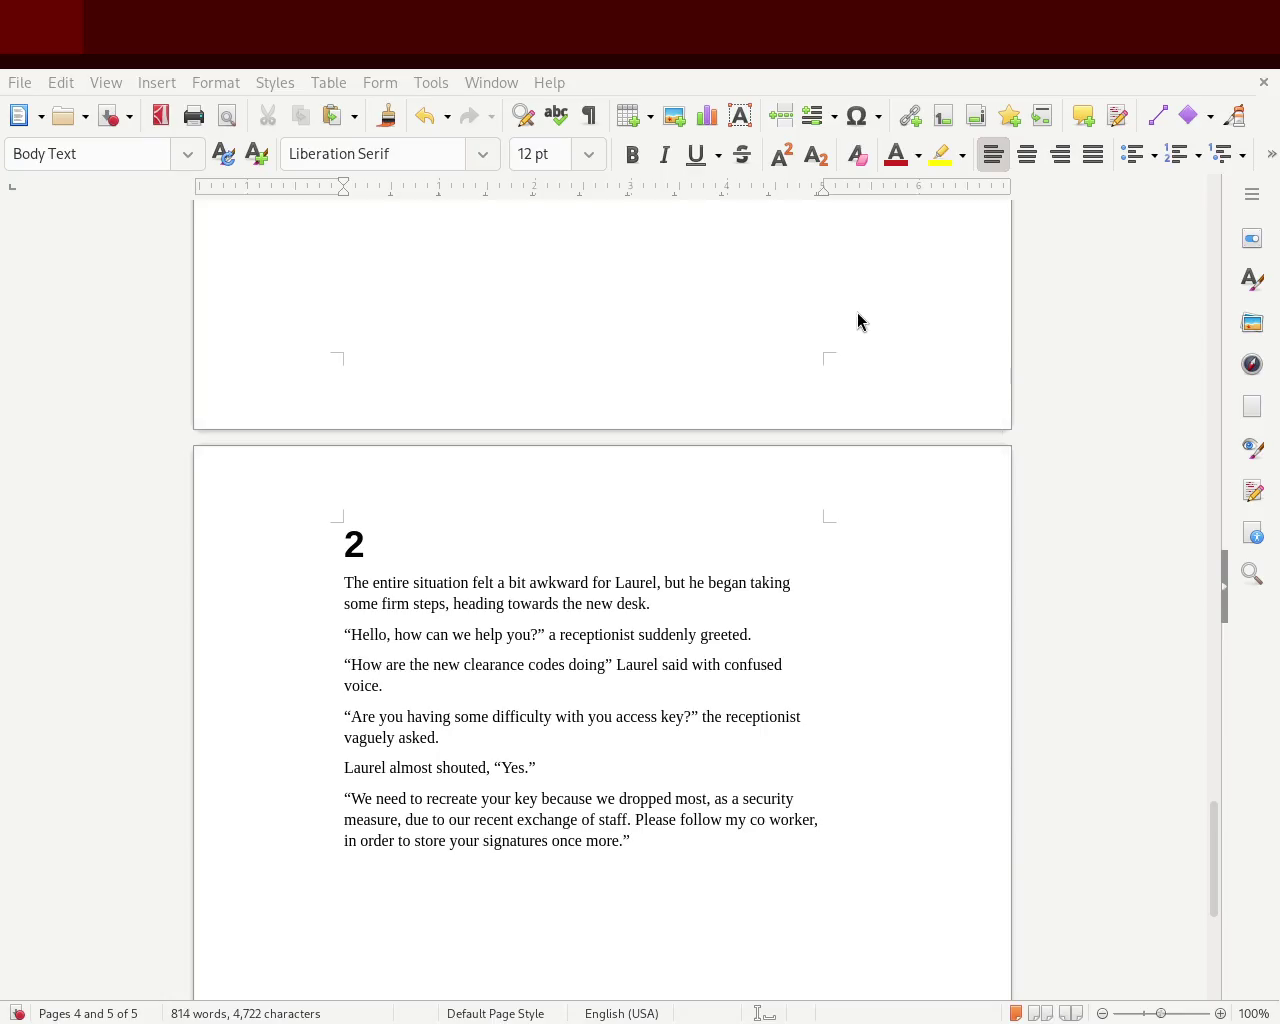
{"action": "key", "text": "ctrl+s"}
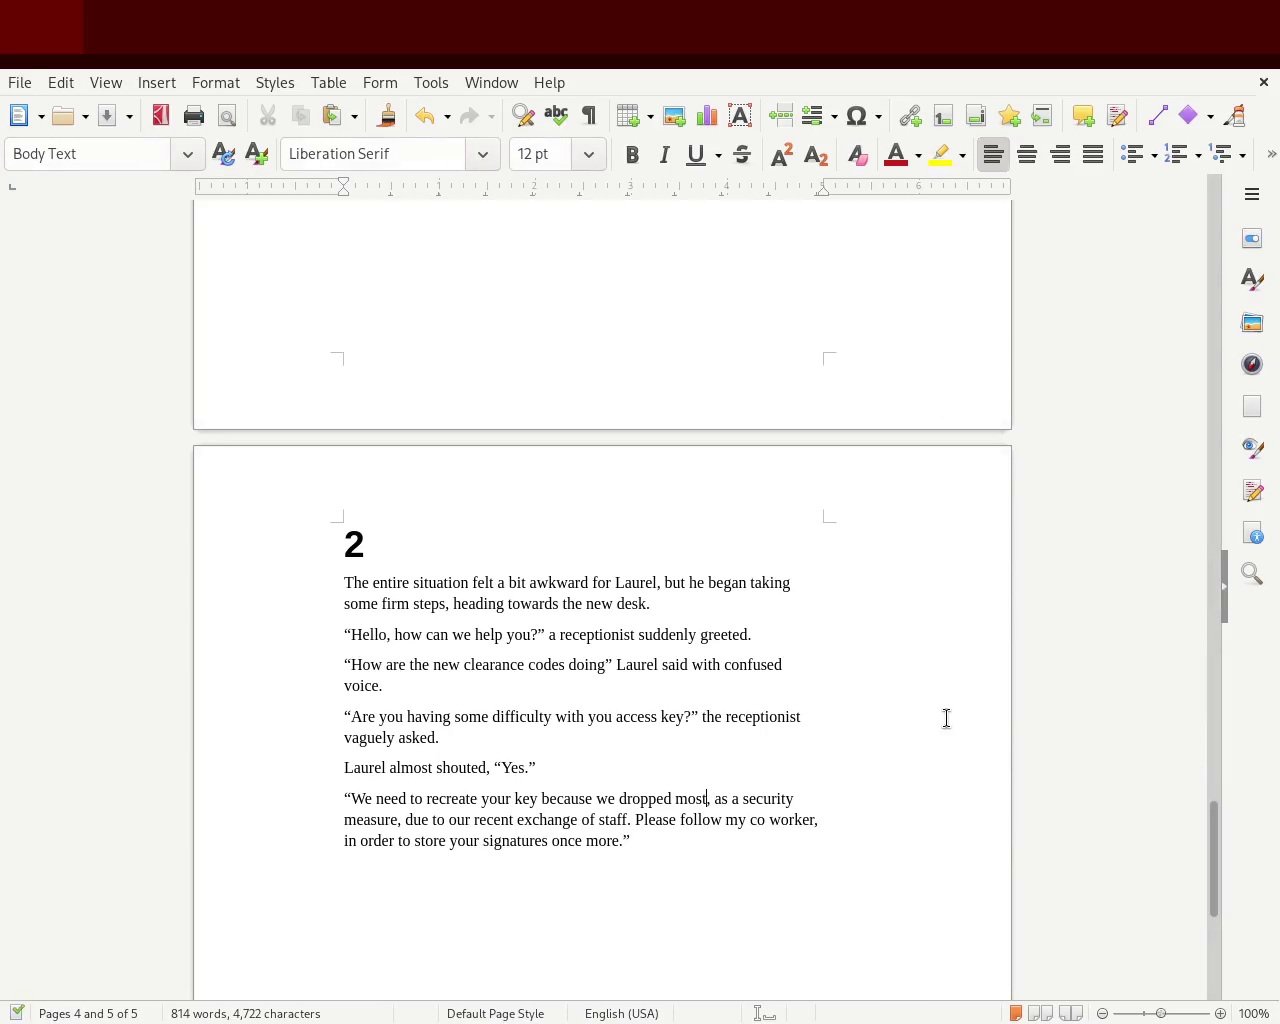
Scroll up to review the title page, then return to chapter 1's opening on page 3
{"action": "mouse_move", "coordinate": [1216, 910]}
{"action": "left_mouse_down"}
{"action": "mouse_move", "coordinate": [1187, 630]}
{"action": "mouse_move", "coordinate": [1189, 505]}
{"action": "left_mouse_up"}
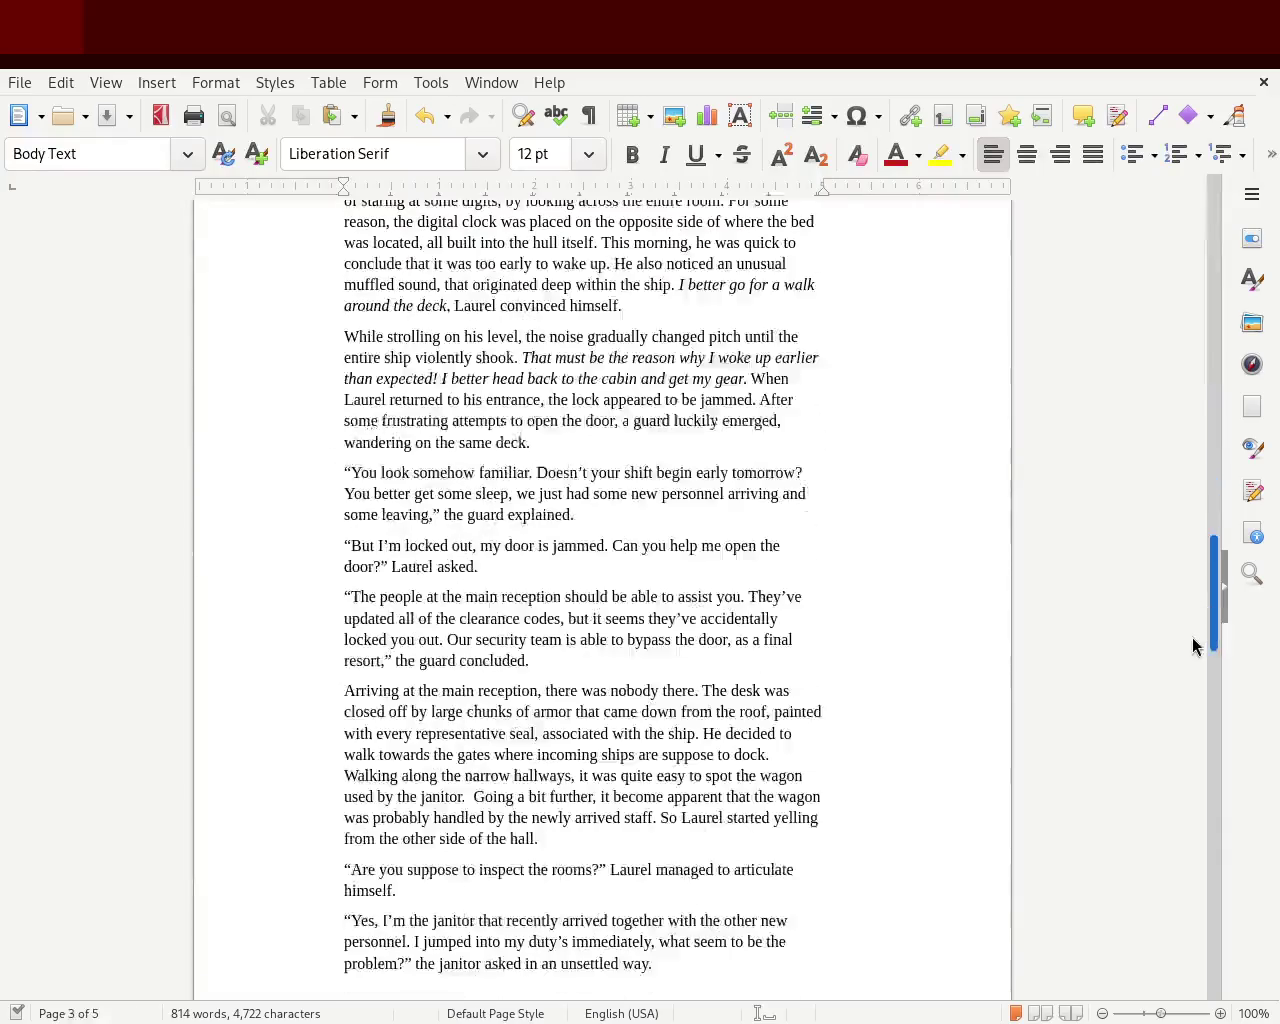
{"action": "left_click_drag", "start_coordinate": [1189, 512], "coordinate": [1197, 615]}
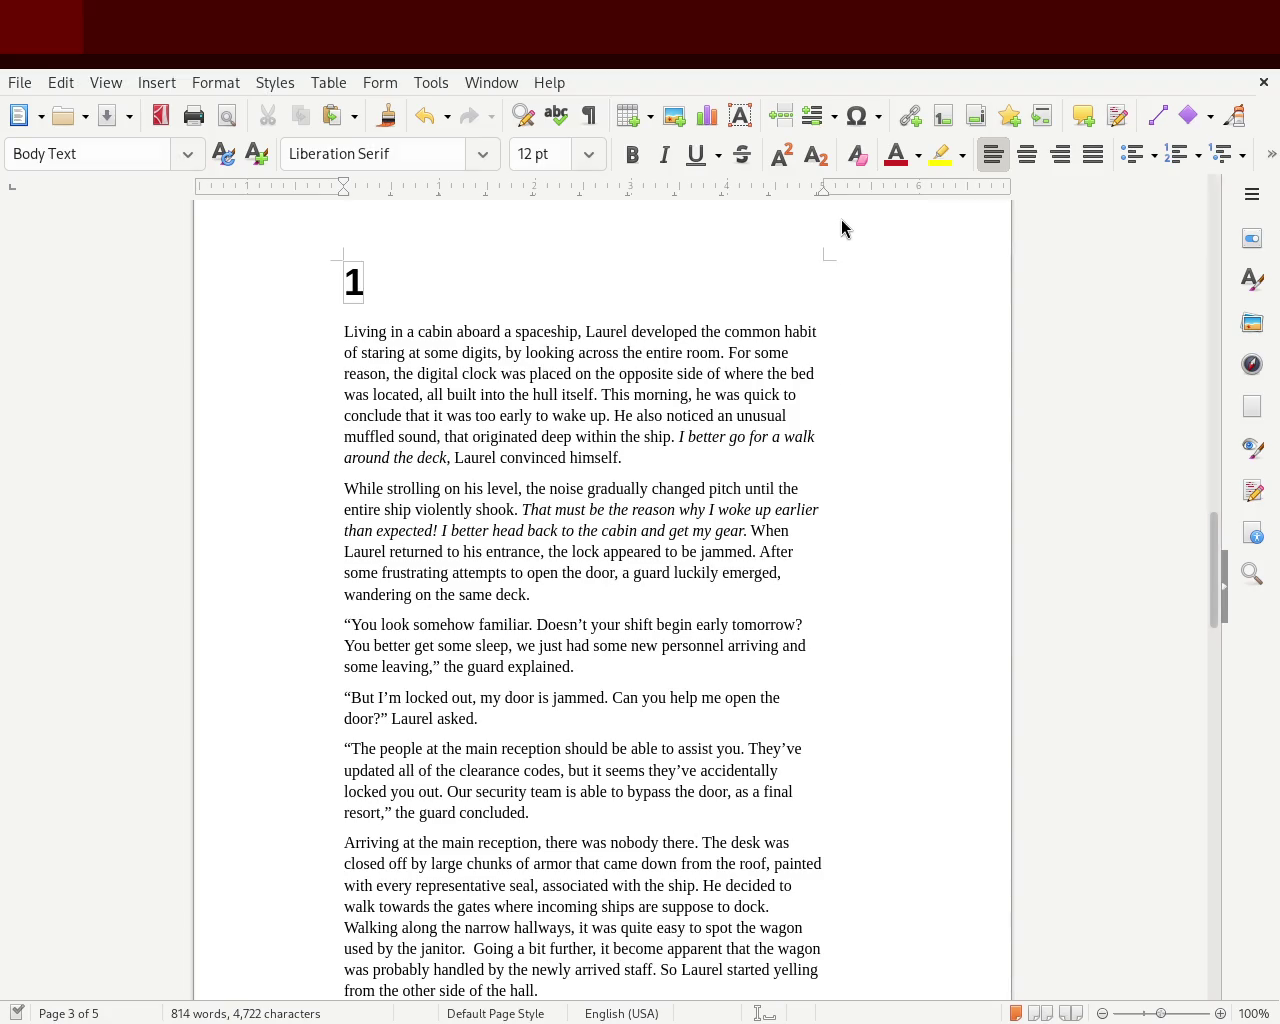
{"action": "mouse_move", "coordinate": [1214, 586]}
{"action": "left_mouse_down"}
{"action": "mouse_move", "coordinate": [1197, 258]}
{"action": "mouse_move", "coordinate": [1199, 587]}
{"action": "left_mouse_up"}
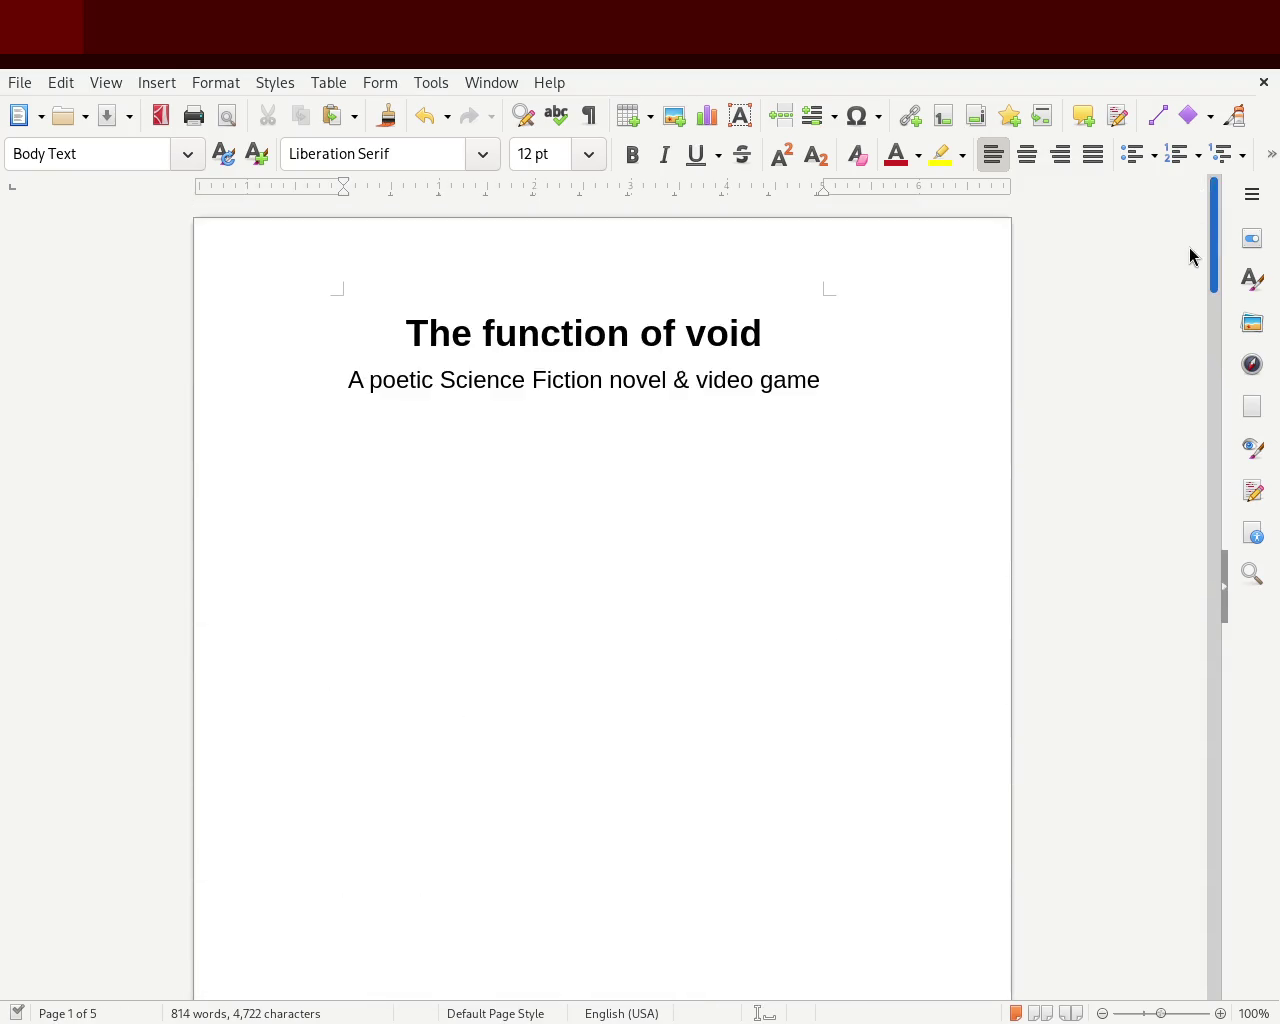
{"action": "scroll", "coordinate": [1196, 587], "scroll_direction": "down", "scroll_amount": 1}
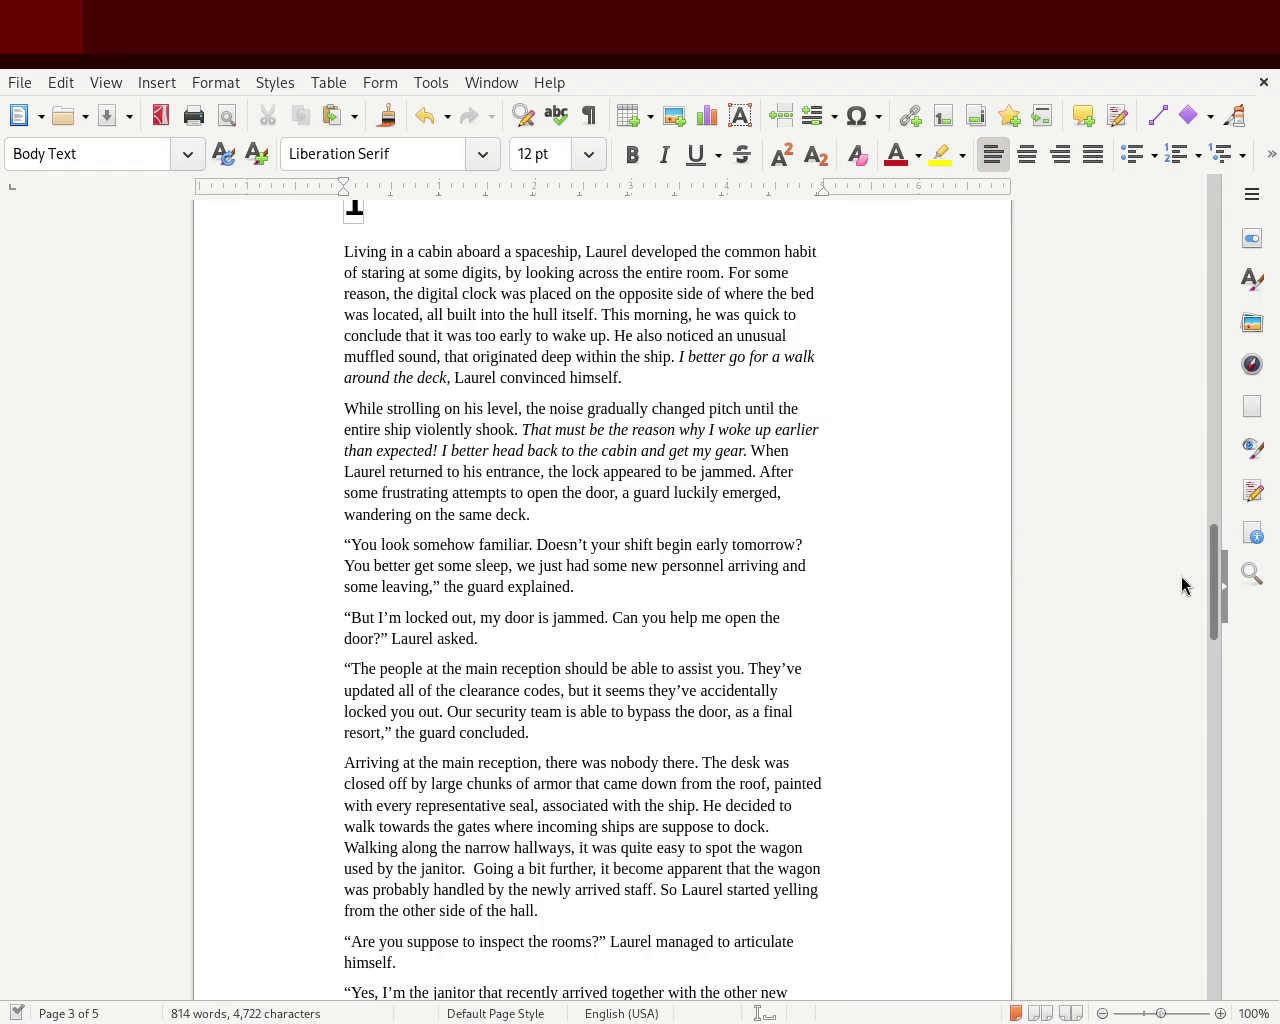
Reword chapter 1's opening to 'He also began to notice an unusual muffled sound'
{"action": "double_click", "coordinate": [642, 337]}
{"action": "type", "text": "began to"}
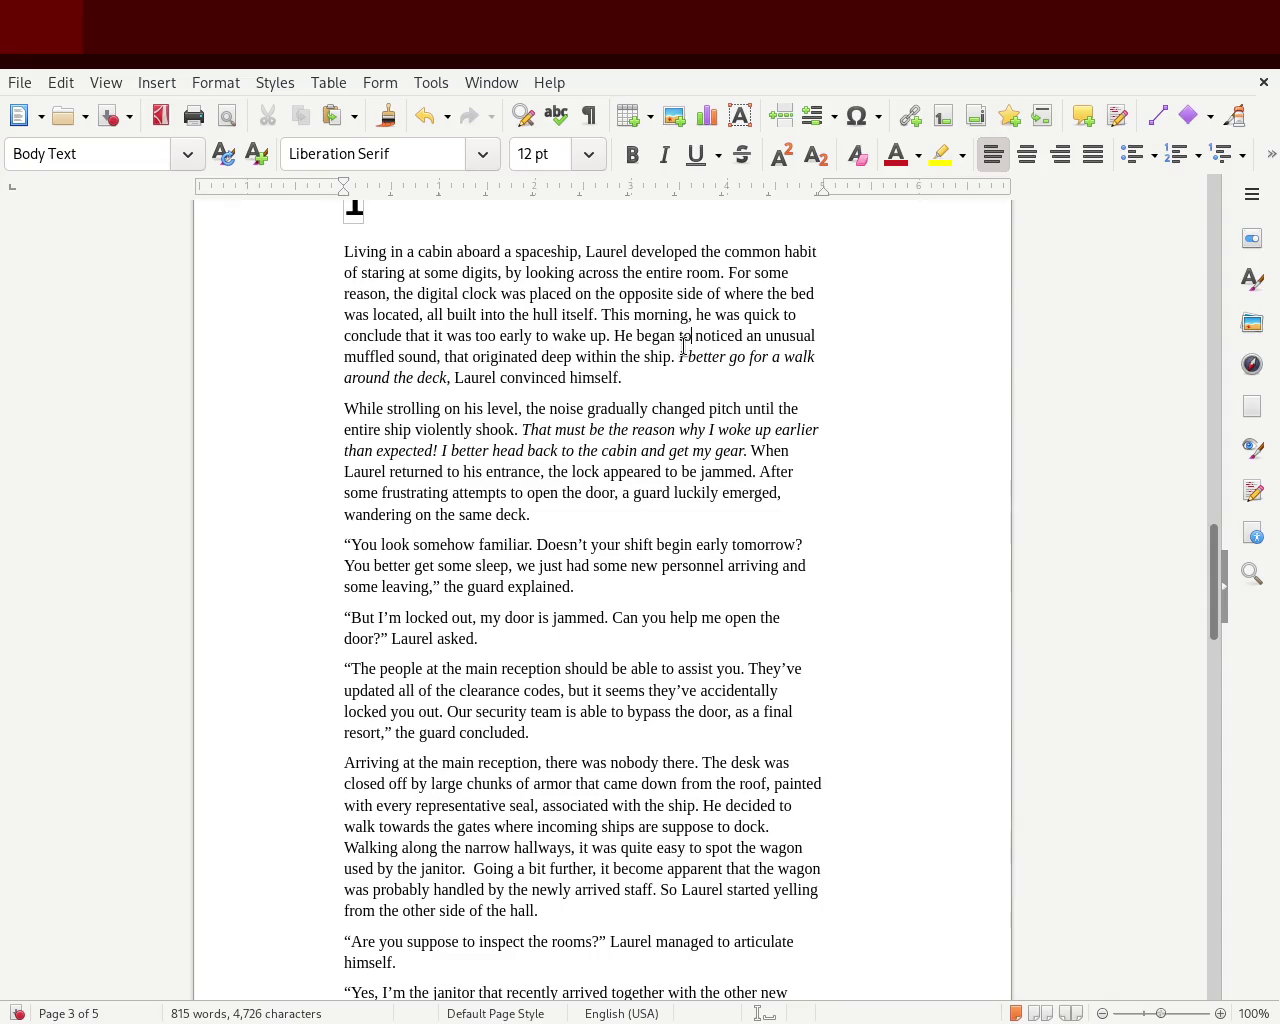
{"action": "left_click", "coordinate": [636, 336]}
{"action": "type", "text": "aslo"}
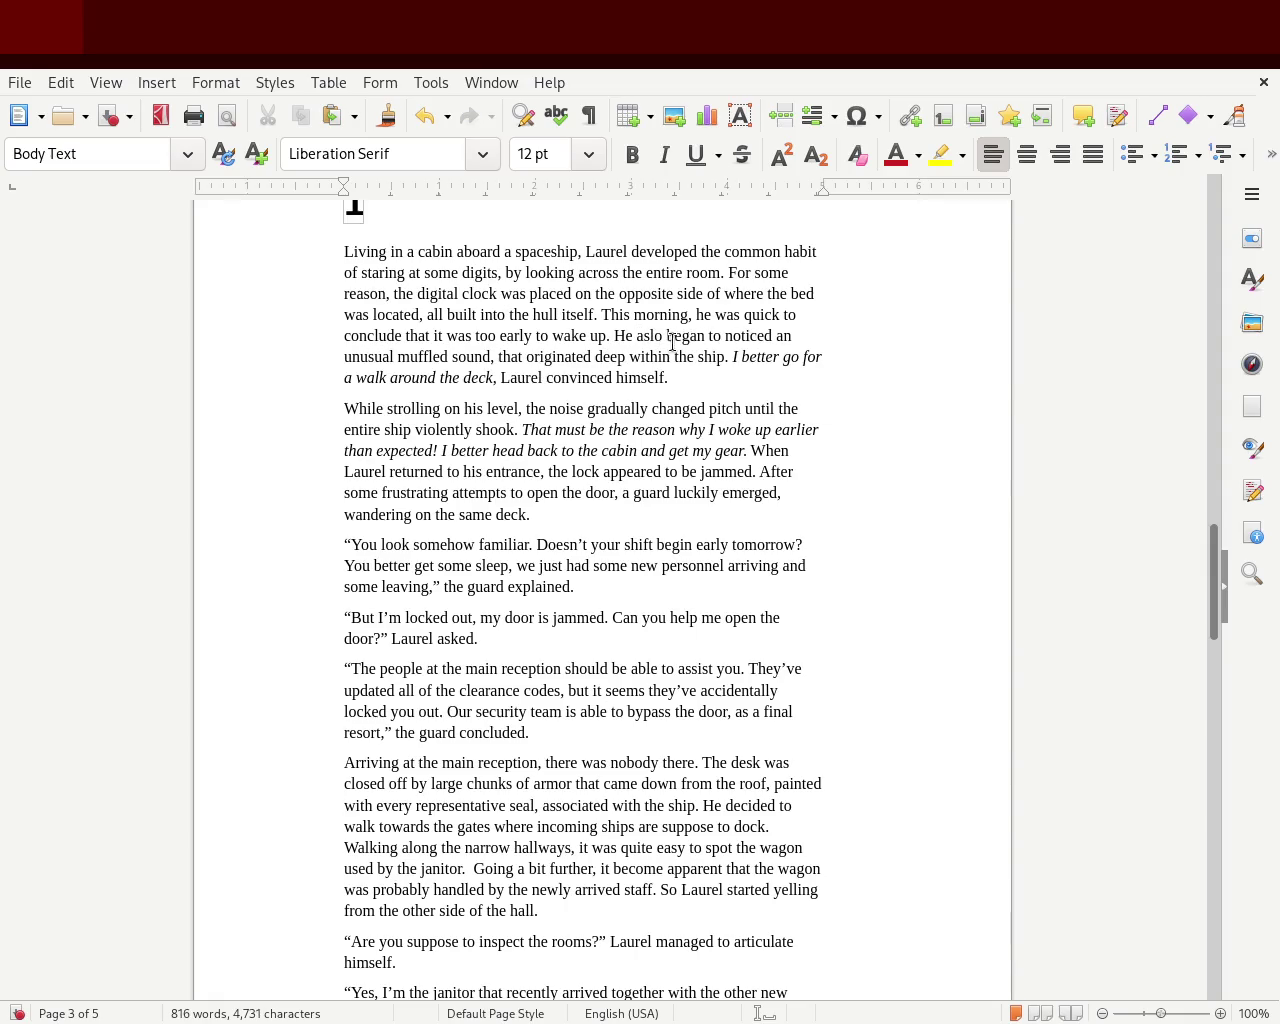
{"action": "left_click", "coordinate": [764, 340]}
{"action": "key", "text": "BackSpace"}
{"action": "double_click", "coordinate": [656, 335]}
{"action": "type", "text": "also"}
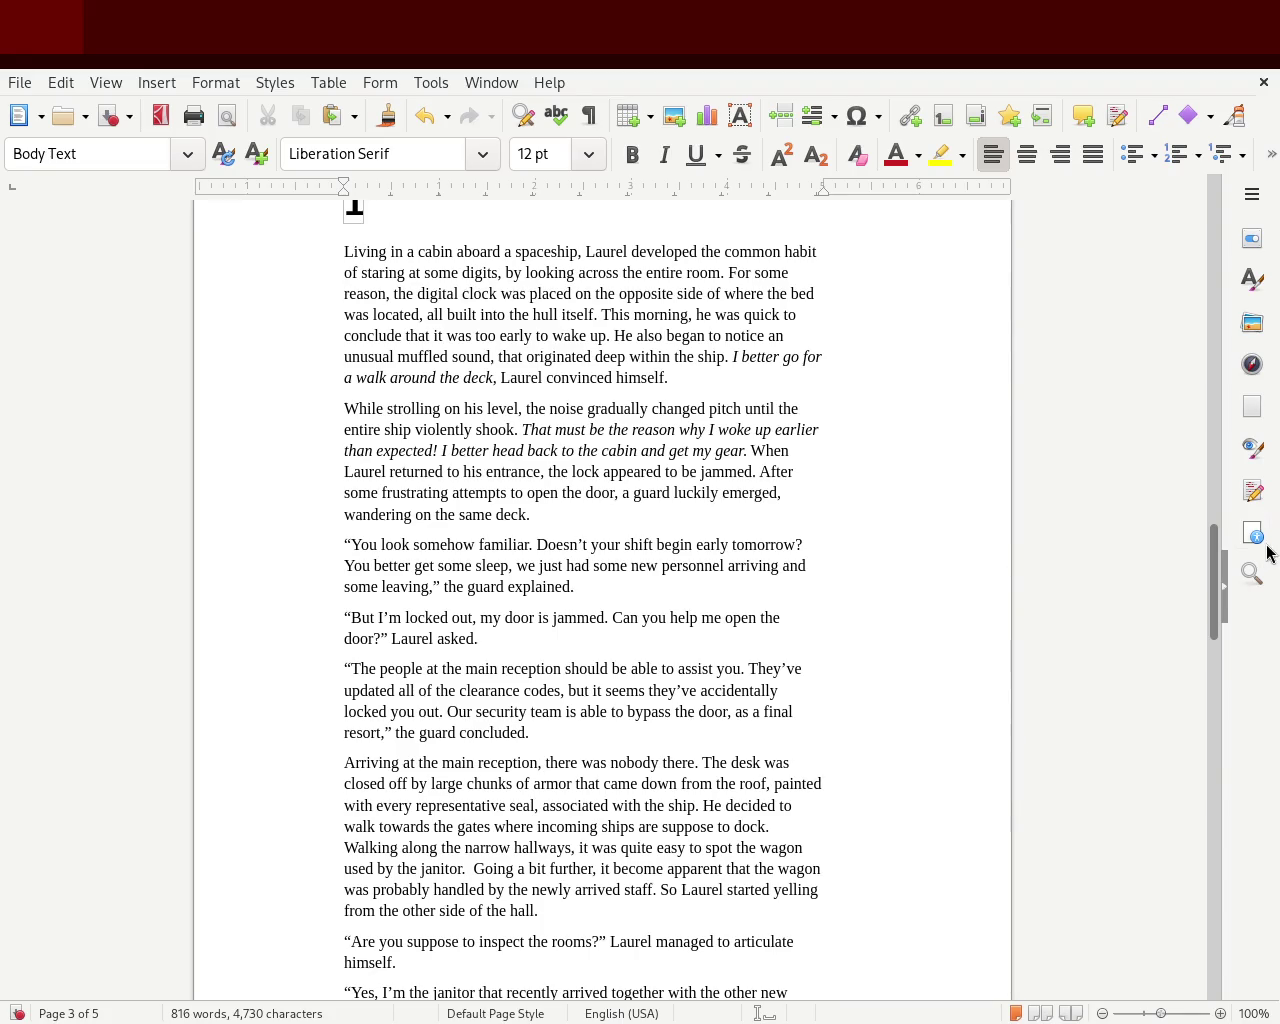
Insert 'all' so the reception paragraph reads 'the gates where all incoming ships'
{"action": "left_click_drag", "start_coordinate": [1215, 566], "coordinate": [1214, 607]}
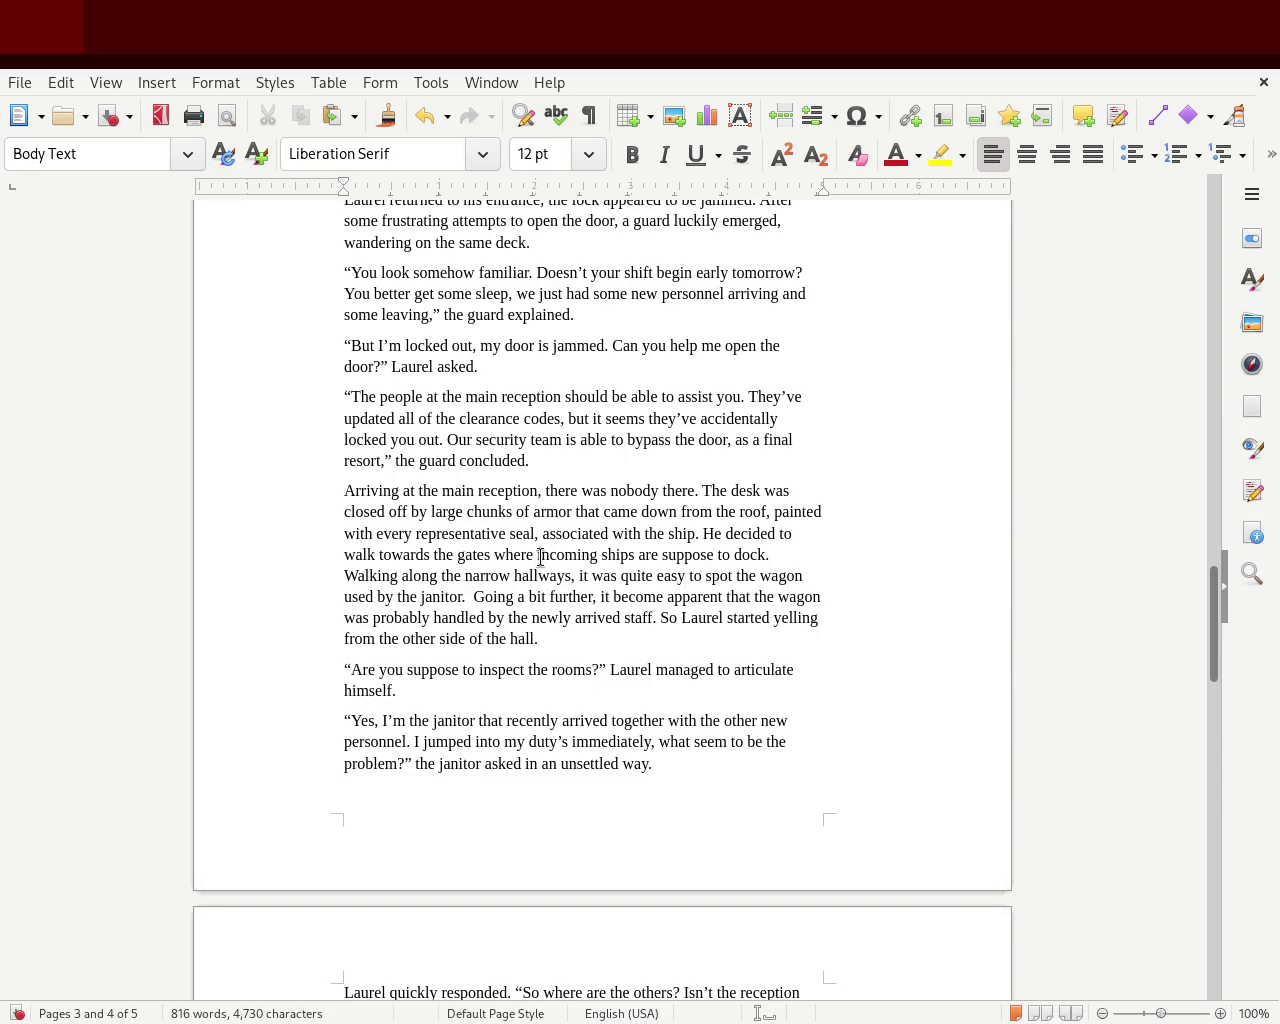
{"action": "left_click", "coordinate": [534, 554]}
{"action": "type", "text": "all"}
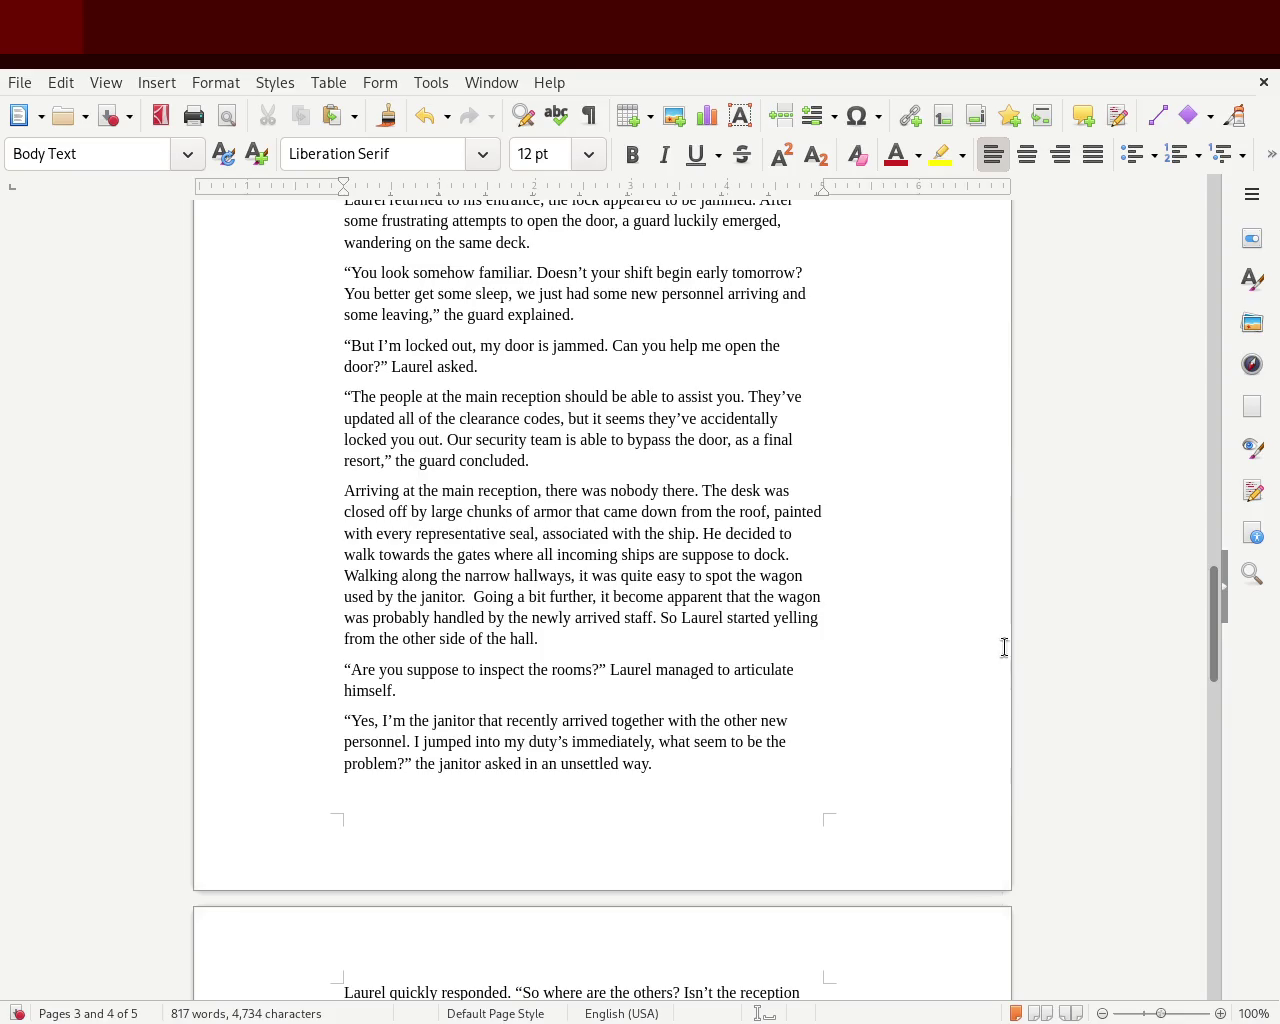
{"action": "left_click_drag", "start_coordinate": [1217, 598], "coordinate": [1214, 692]}
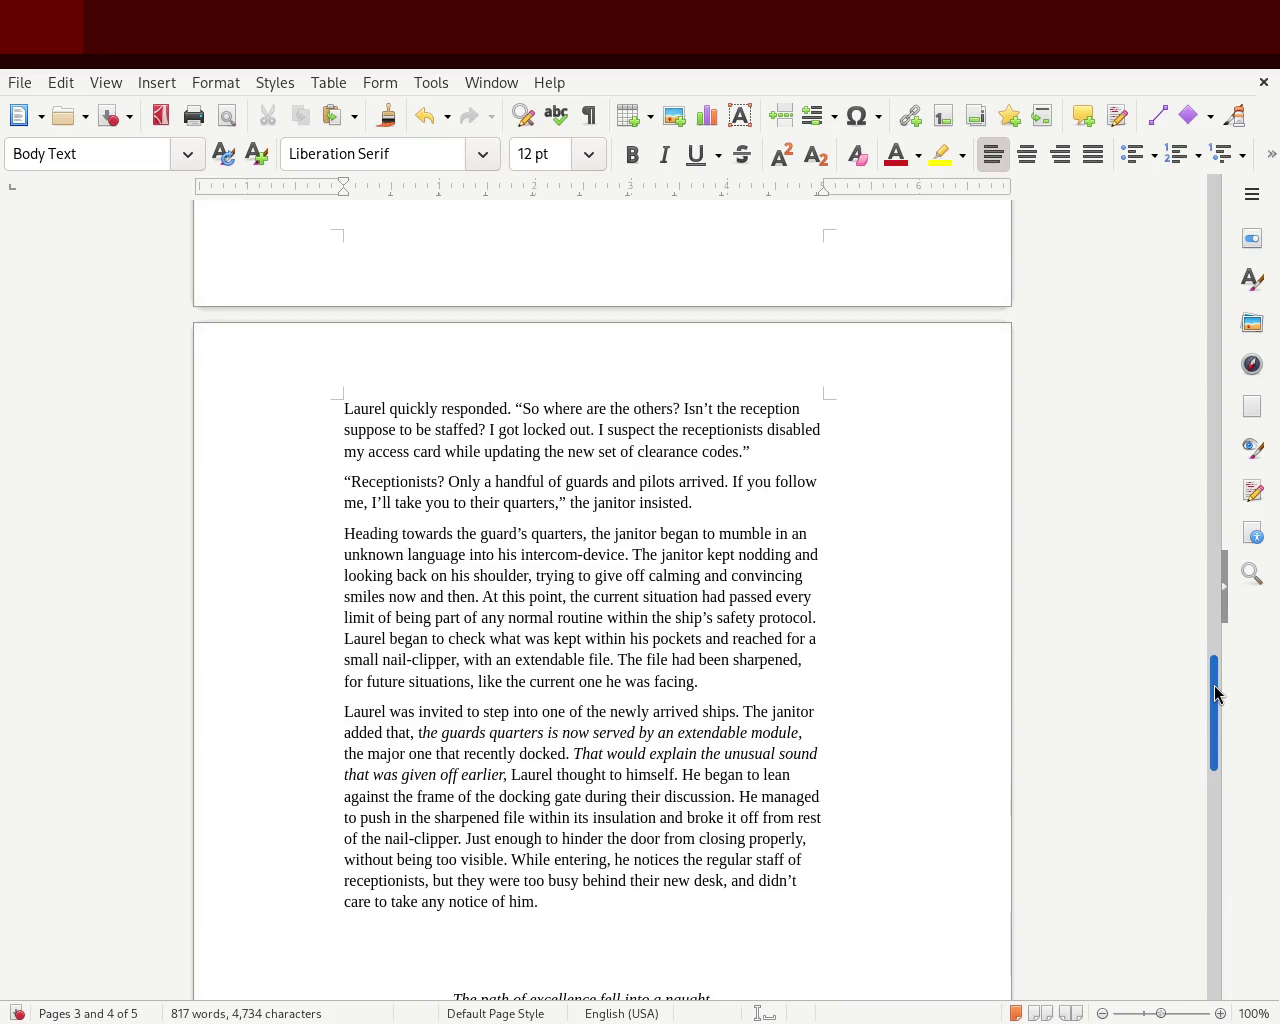
{"action": "double_click", "coordinate": [505, 533]}
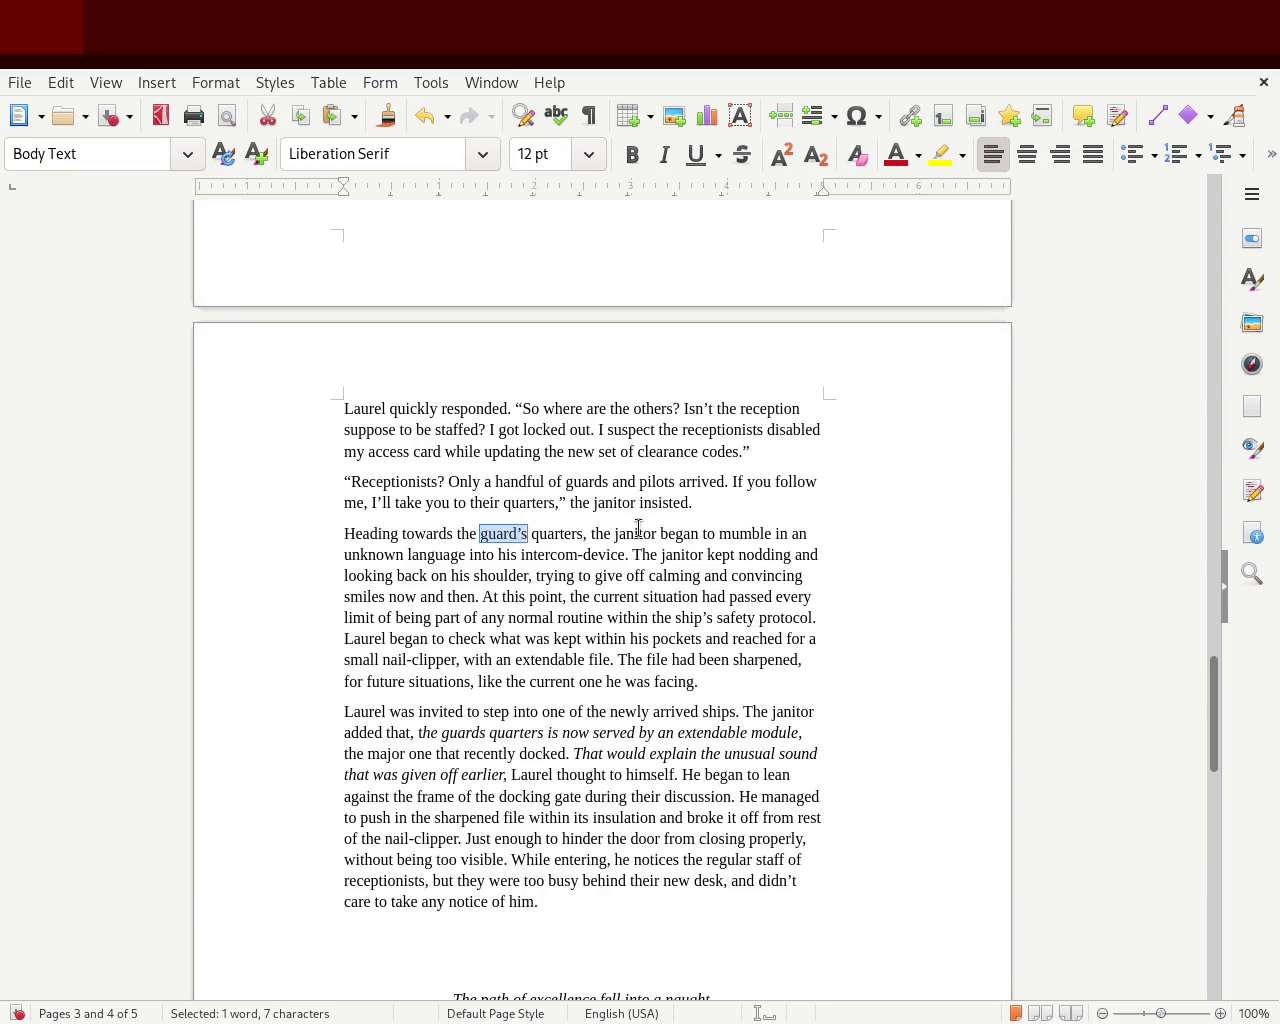
Replace 'guard's' with 'their' in the paragraph starting 'Heading towards'
{"action": "type", "text": "their"}
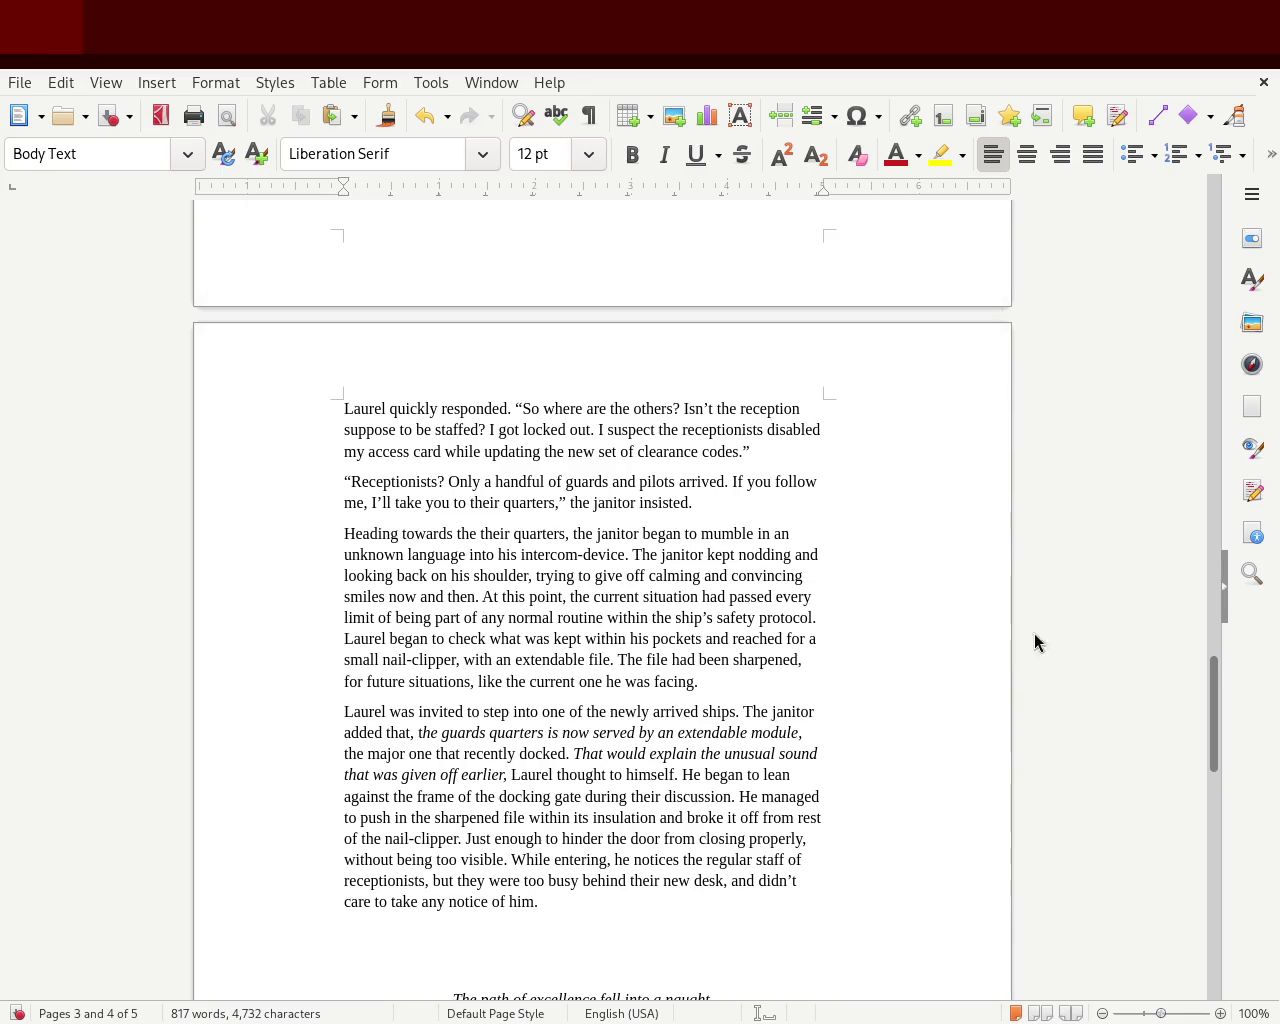
{"action": "left_click_drag", "start_coordinate": [573, 754], "coordinate": [320, 747]}
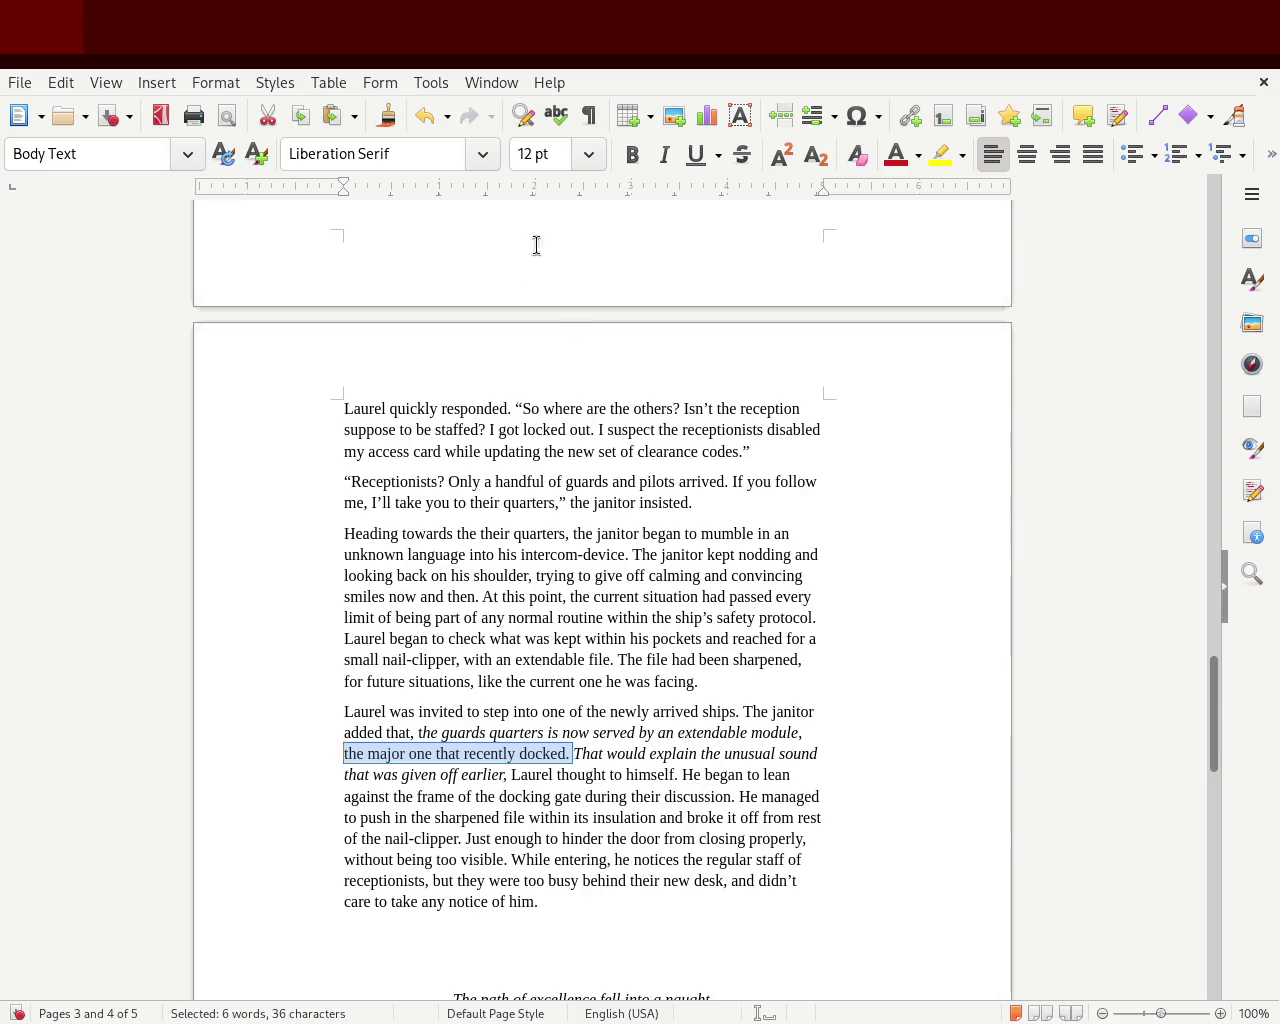
{"action": "left_click", "coordinate": [670, 162]}
{"action": "left_click", "coordinate": [672, 166]}
{"action": "left_click", "coordinate": [623, 481]}
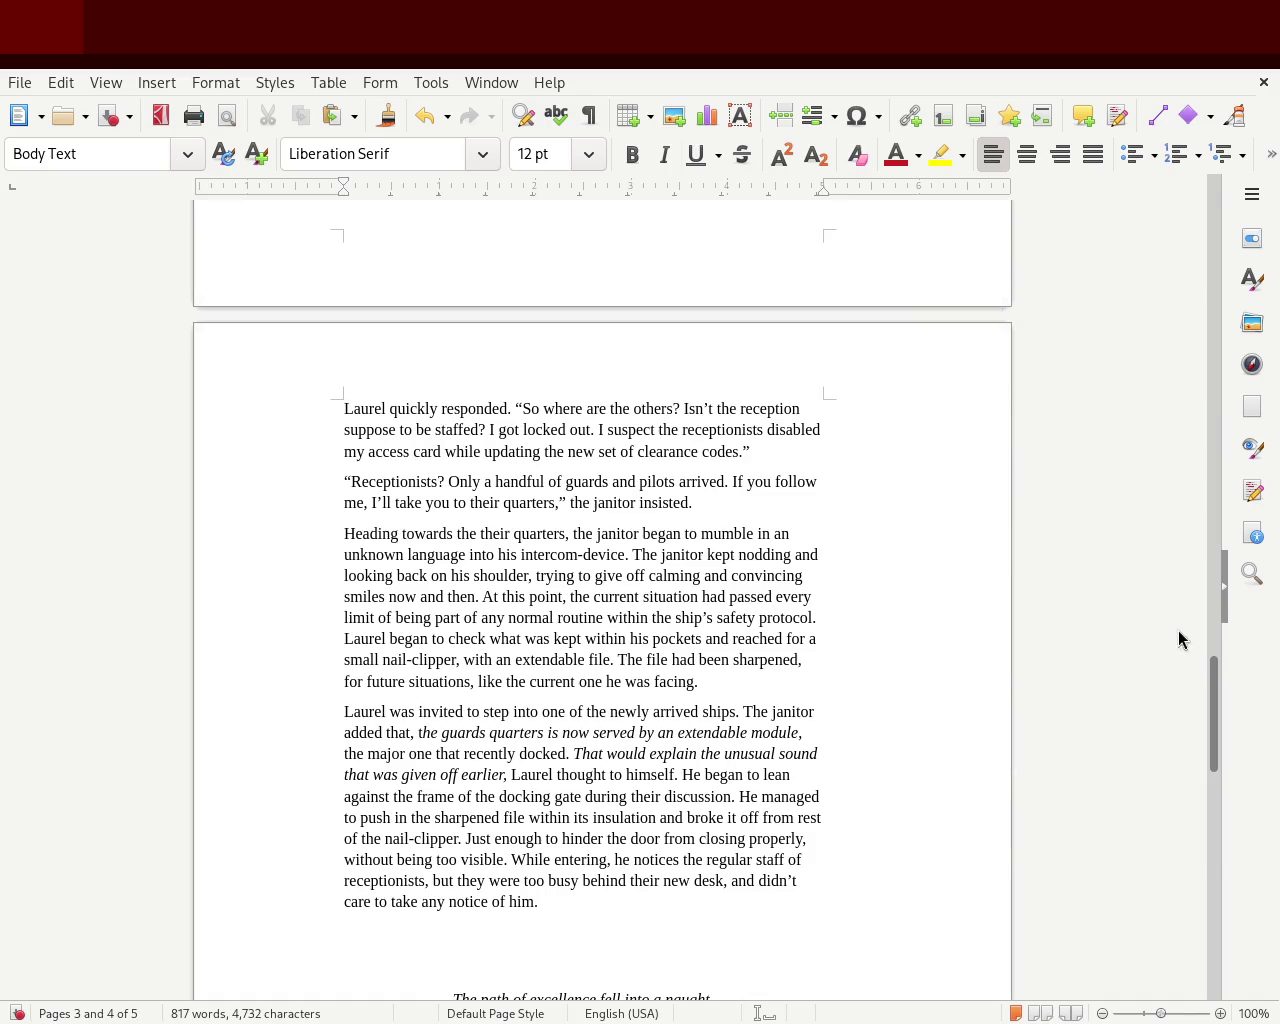
{"action": "left_click_drag", "start_coordinate": [1213, 700], "coordinate": [1213, 870]}
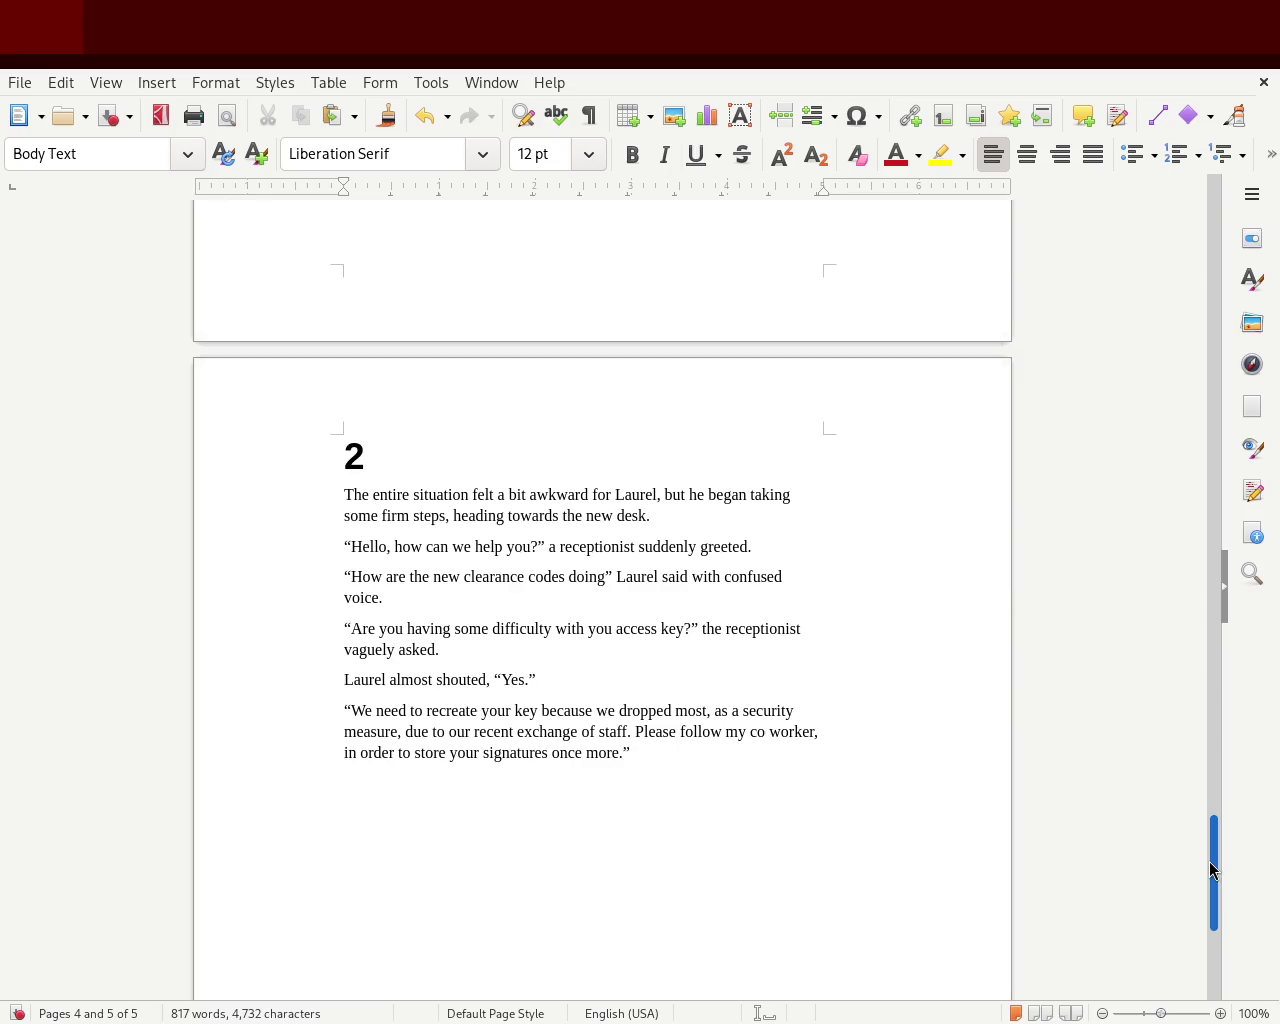
{"action": "left_click_drag", "start_coordinate": [1213, 870], "coordinate": [1213, 872]}
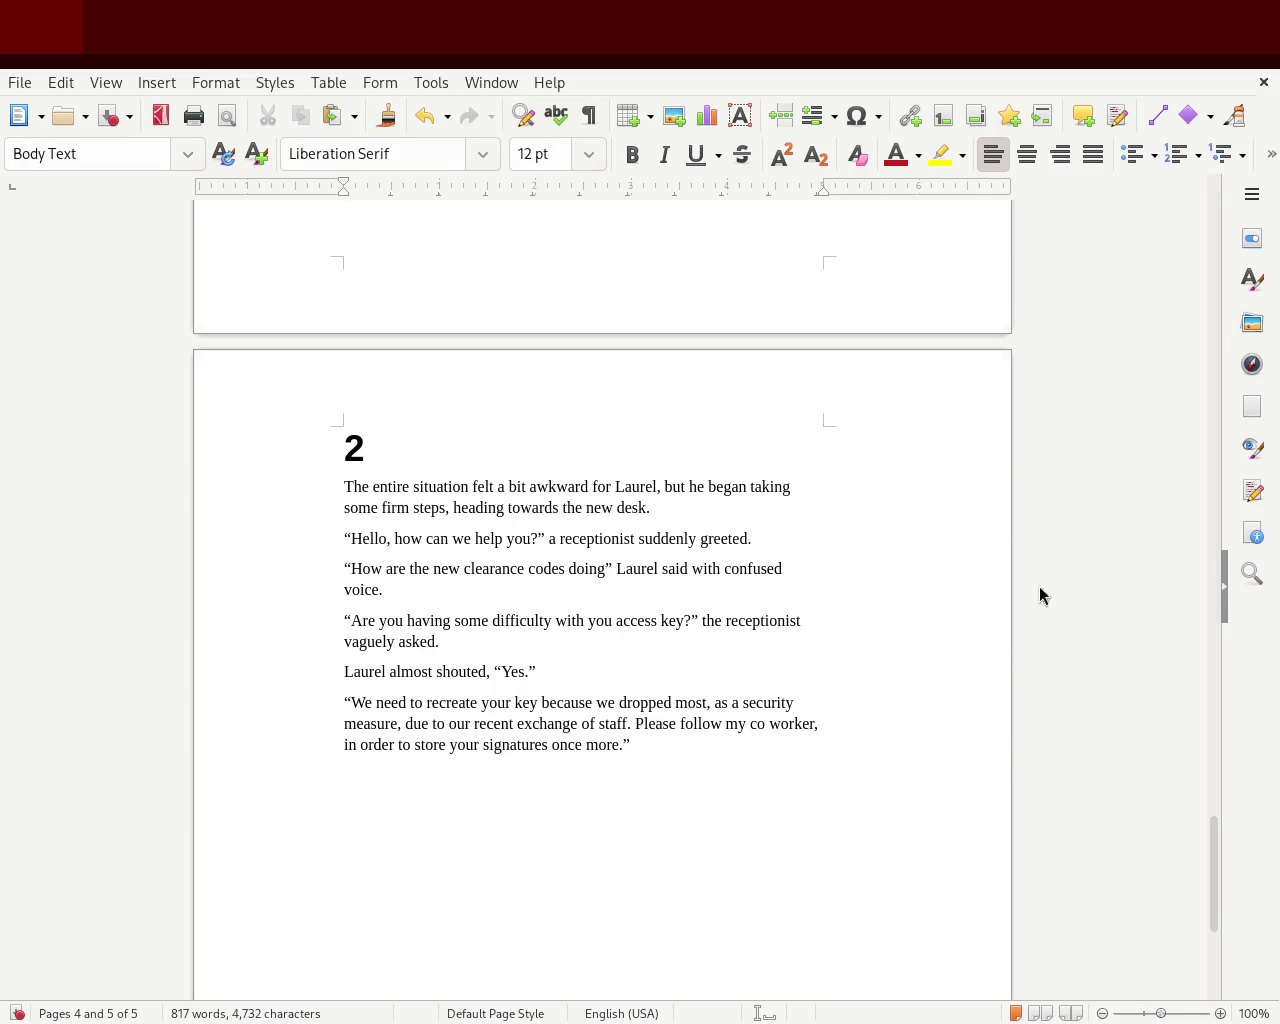
Increase the page zoom to about 152% with the status-bar slider
{"action": "left_click_drag", "start_coordinate": [1168, 1016], "coordinate": [1163, 1016]}
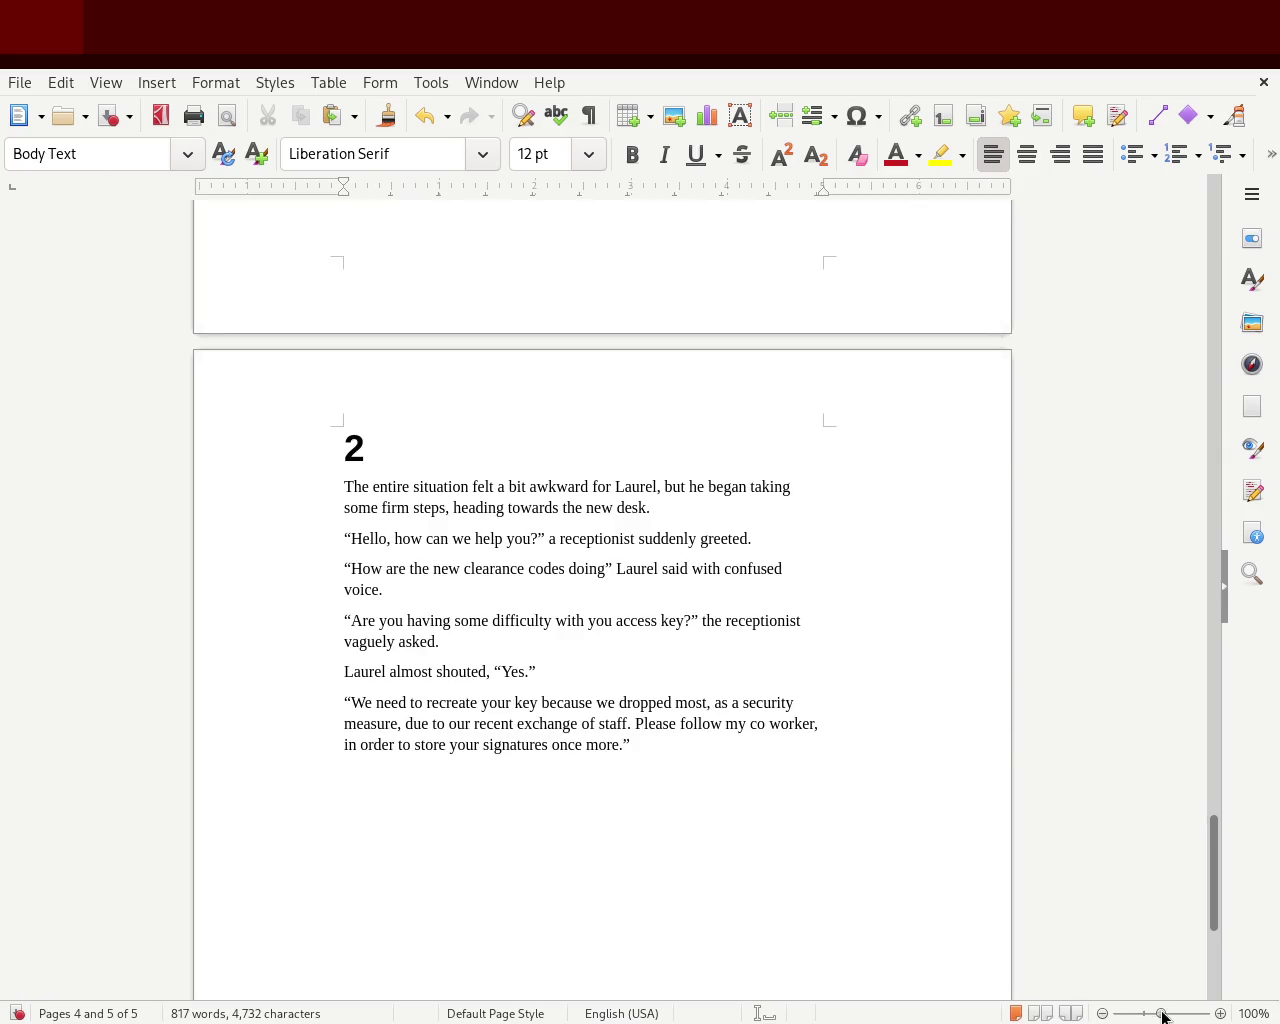
{"action": "left_click_drag", "start_coordinate": [1165, 1016], "coordinate": [1172, 1016]}
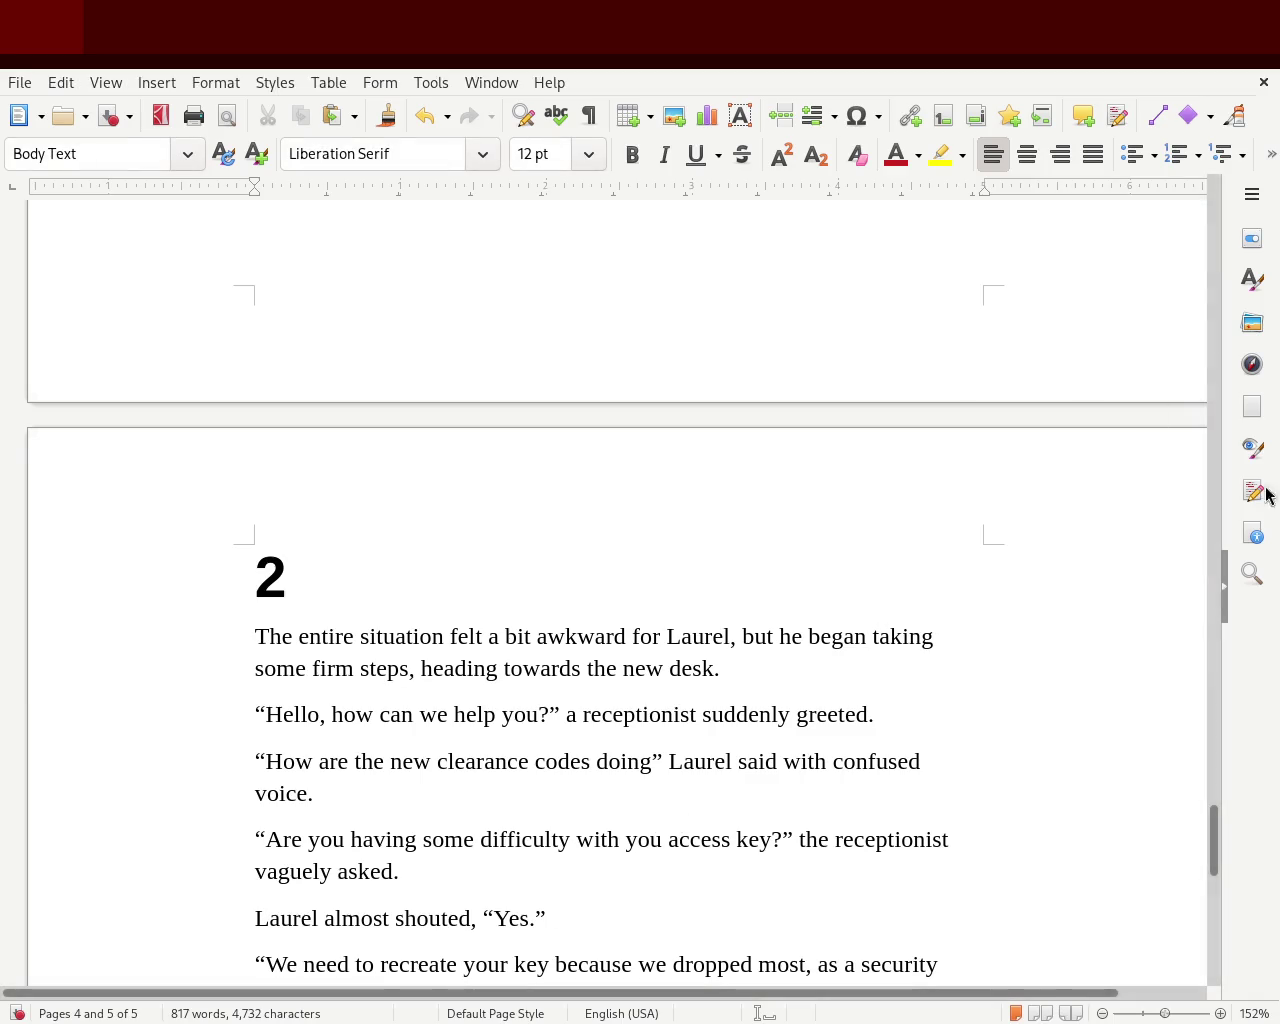
{"action": "mouse_move", "coordinate": [1212, 851]}
{"action": "left_mouse_down"}
{"action": "mouse_move", "coordinate": [1215, 898]}
{"action": "mouse_move", "coordinate": [1229, 777]}
{"action": "mouse_move", "coordinate": [1215, 775]}
{"action": "left_mouse_up"}
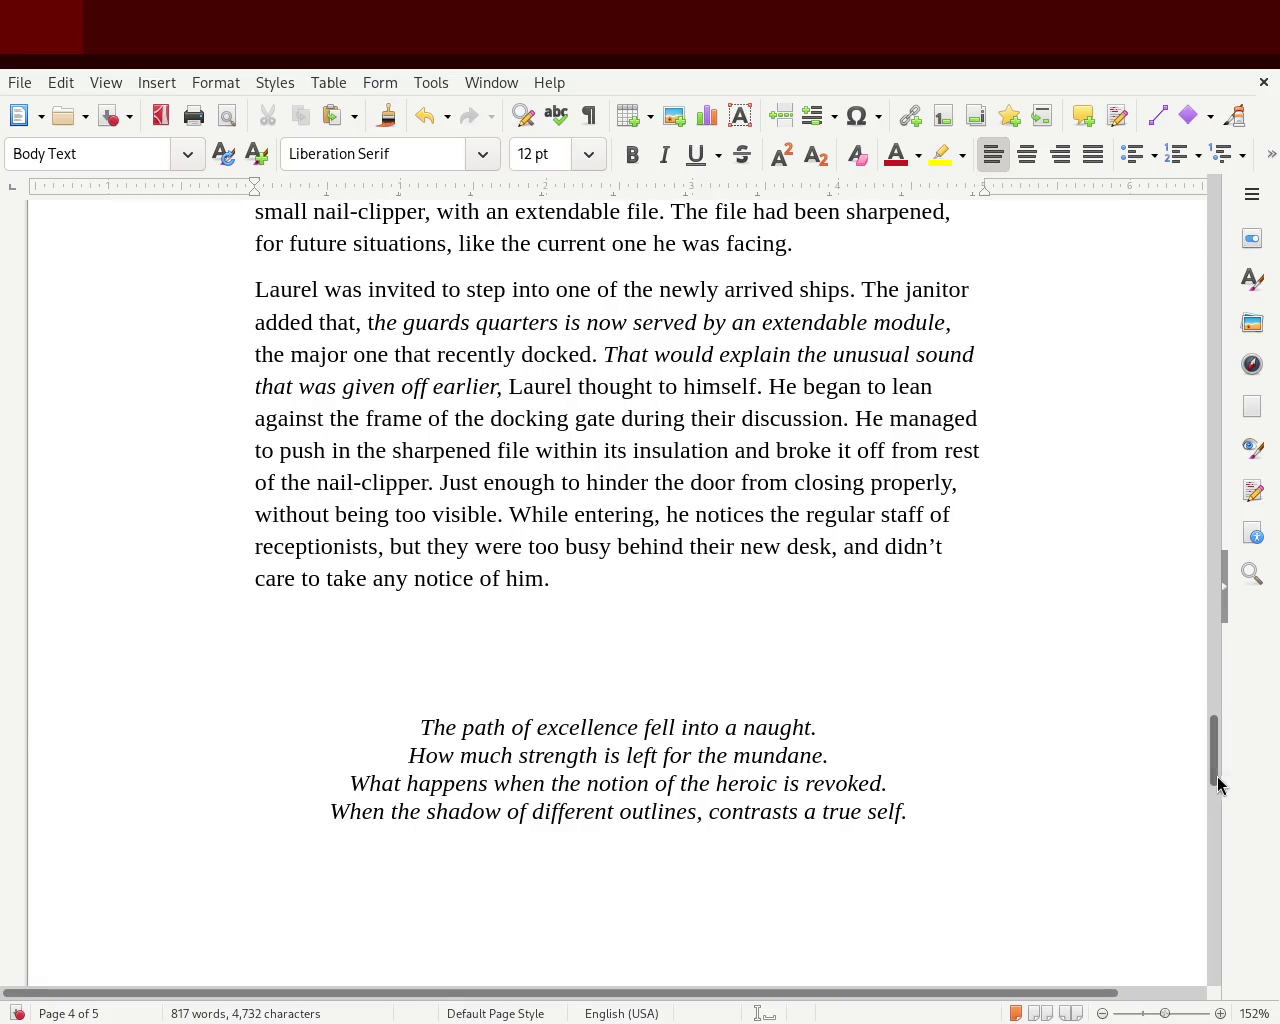
{"action": "left_click_drag", "start_coordinate": [1214, 777], "coordinate": [1204, 884]}
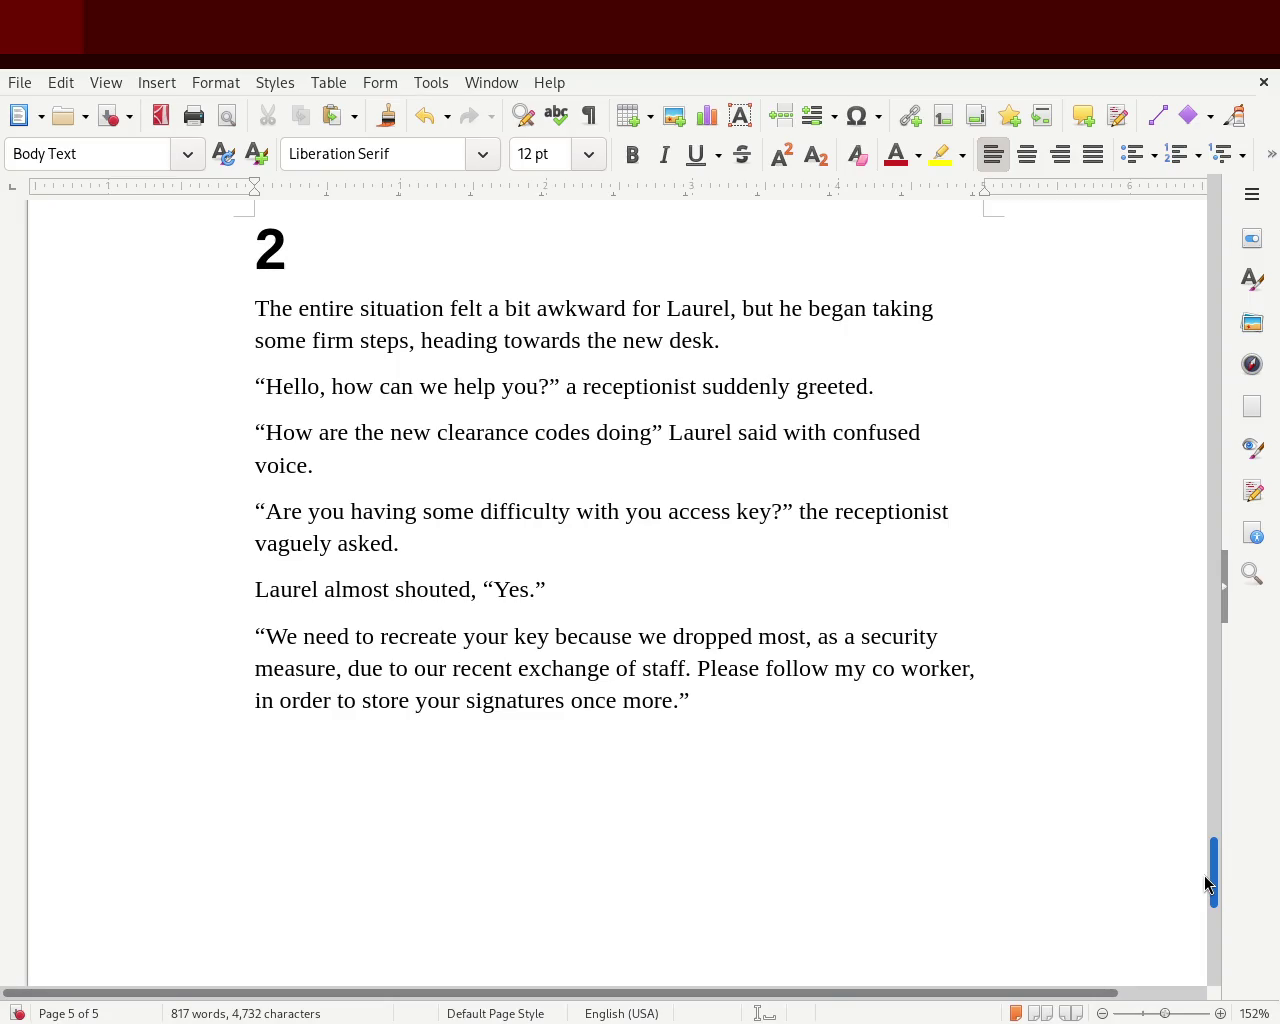
{"action": "left_click_drag", "start_coordinate": [1204, 876], "coordinate": [1204, 877]}
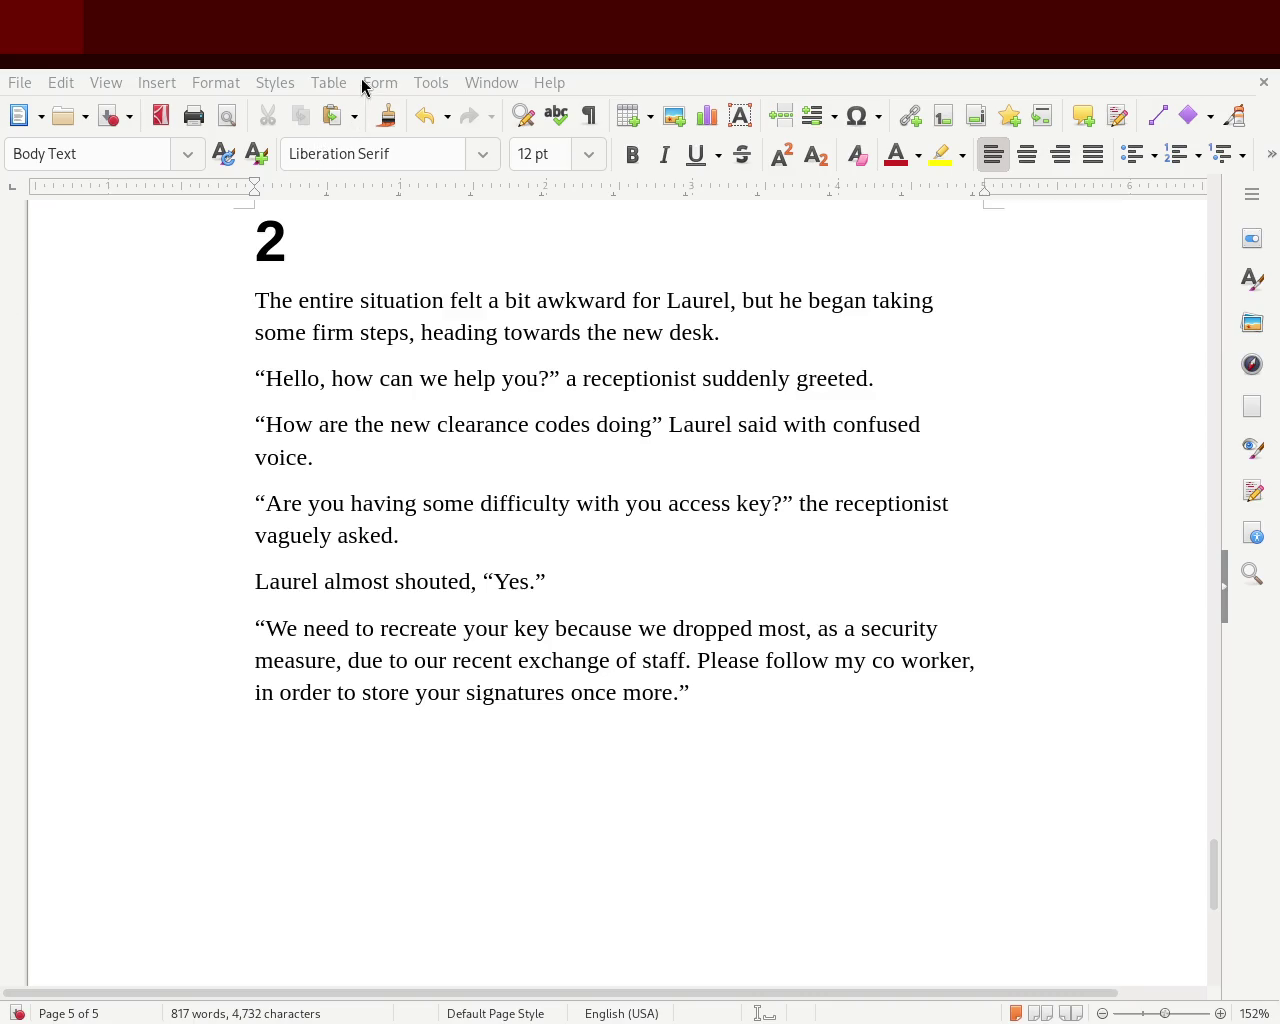
Change 'measure' to 'measurement' in the receptionist's last line
{"action": "left_click", "coordinate": [333, 660]}
{"action": "type", "text": "ment"}
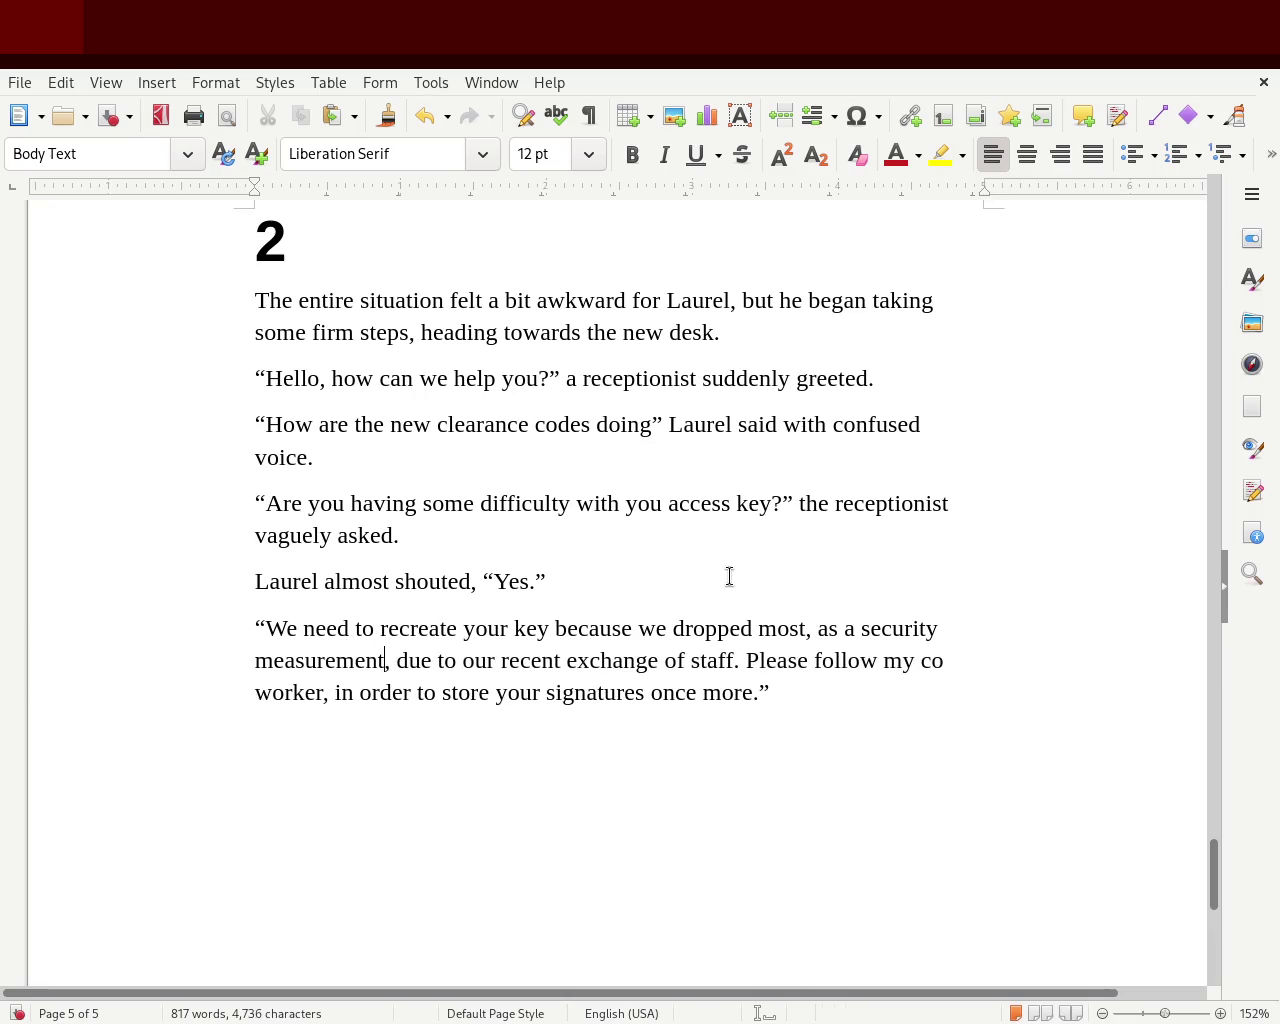
{"action": "left_click", "coordinate": [1075, 490]}
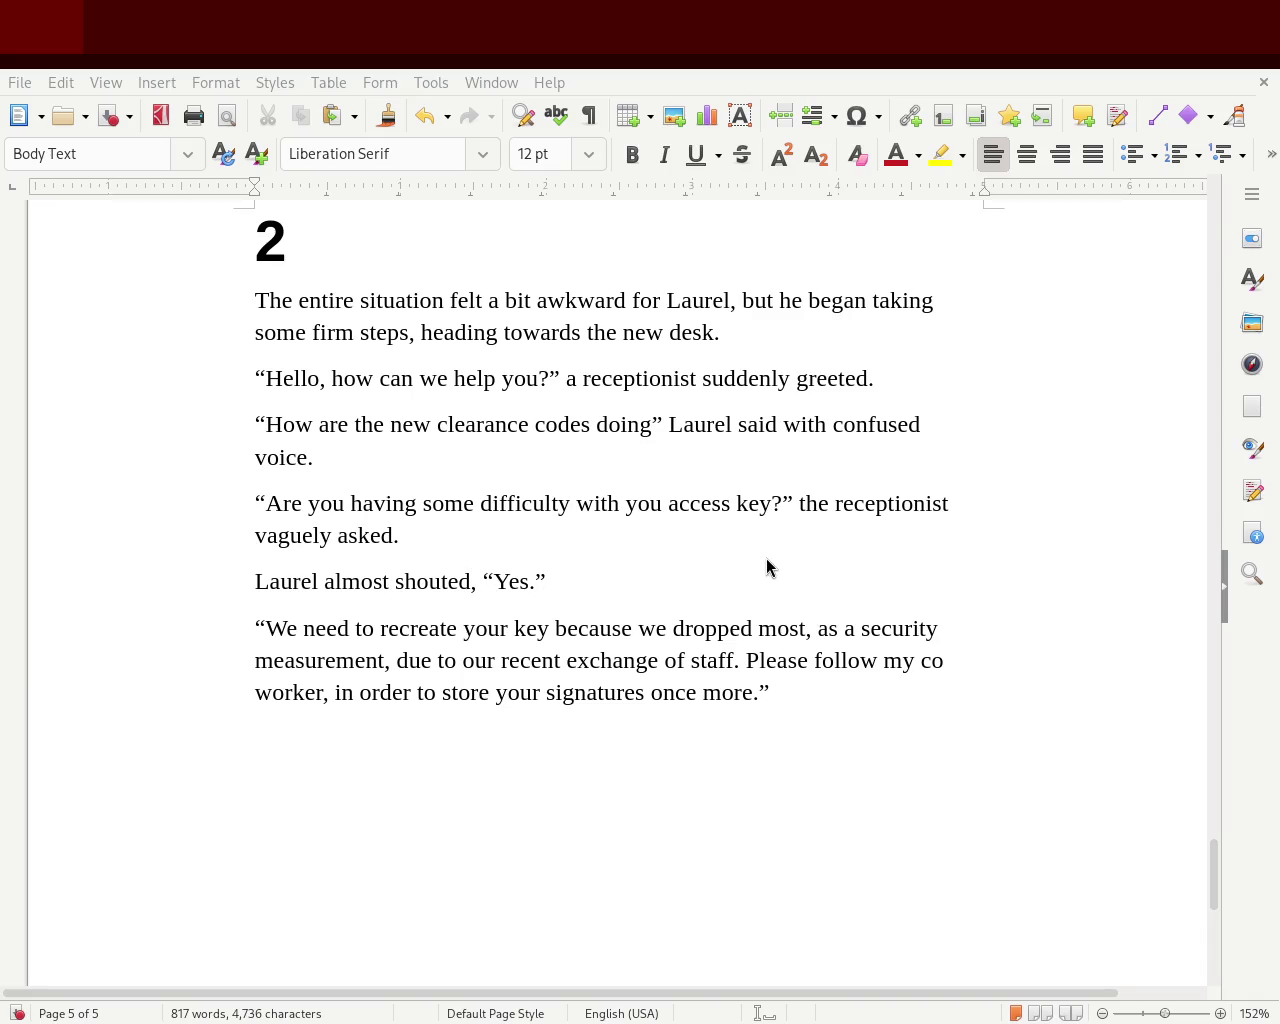
{"action": "left_click", "coordinate": [949, 505]}
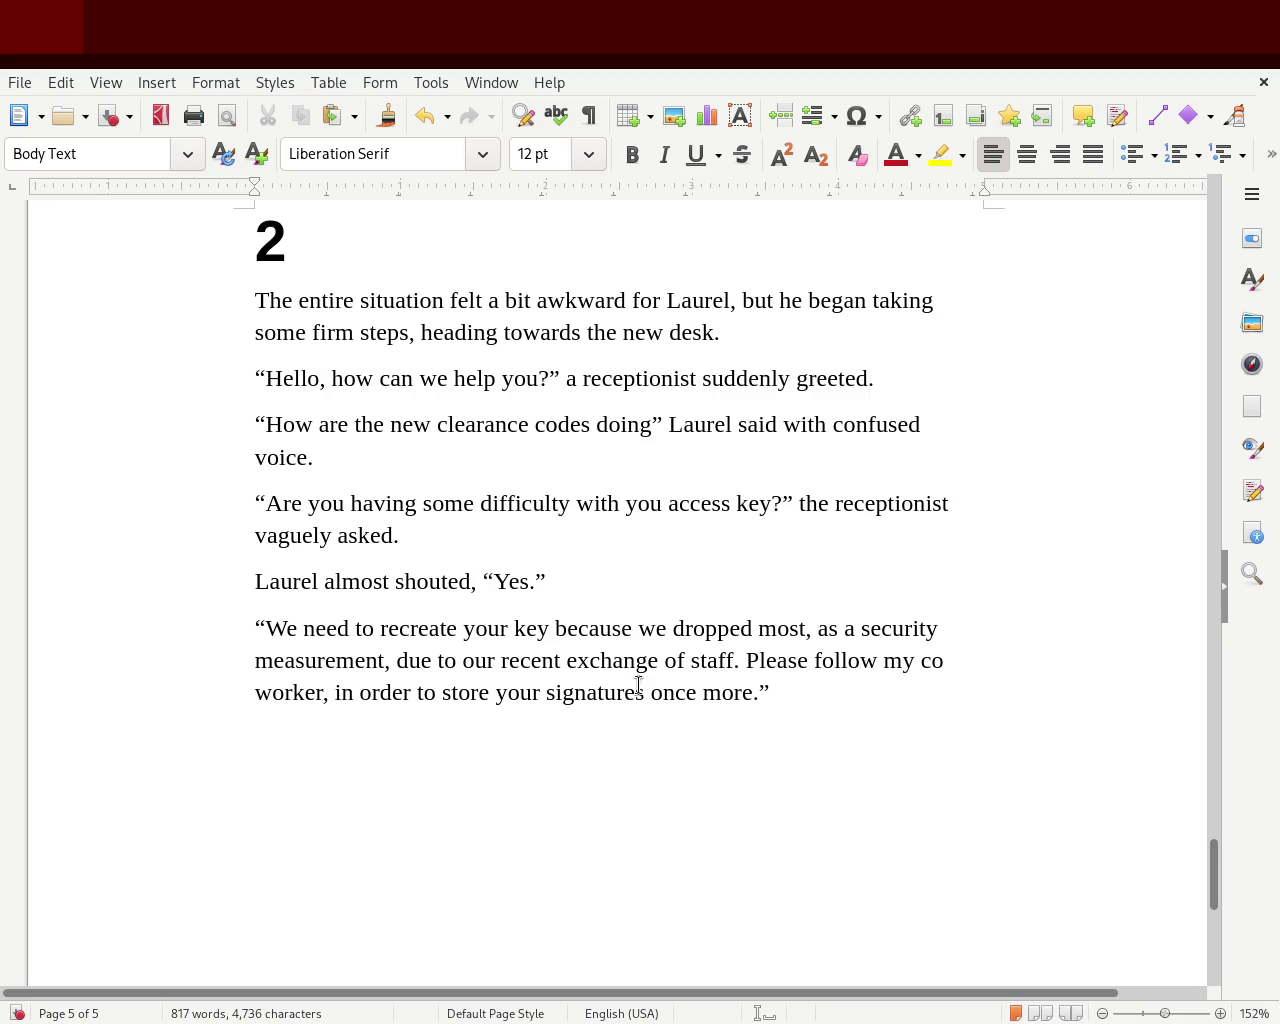
Select the phrase 'security measurement' in the last paragraph
{"action": "mouse_move", "coordinate": [860, 628]}
{"action": "left_mouse_down"}
{"action": "mouse_move", "coordinate": [366, 660]}
{"action": "mouse_move", "coordinate": [384, 660]}
{"action": "left_mouse_up"}
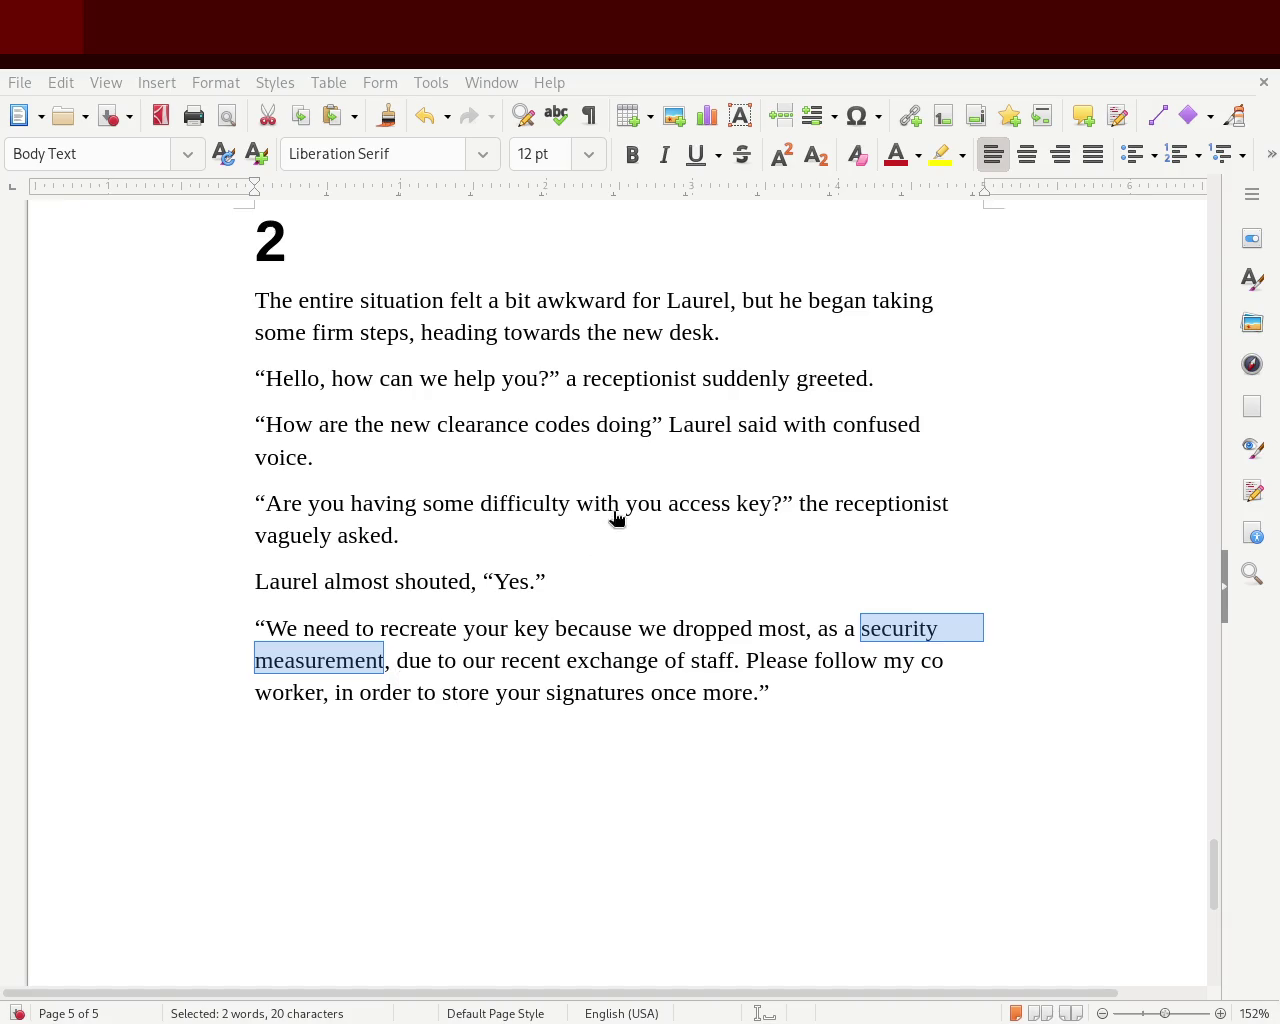
Turn 'measurement' into 'measures' in the receptionist's line
{"action": "left_click", "coordinate": [336, 661]}
{"action": "mouse_move", "coordinate": [384, 664]}
{"action": "left_mouse_down"}
{"action": "mouse_move", "coordinate": [305, 666]}
{"action": "mouse_move", "coordinate": [343, 666]}
{"action": "left_mouse_up"}
{"action": "type", "text": "s"}
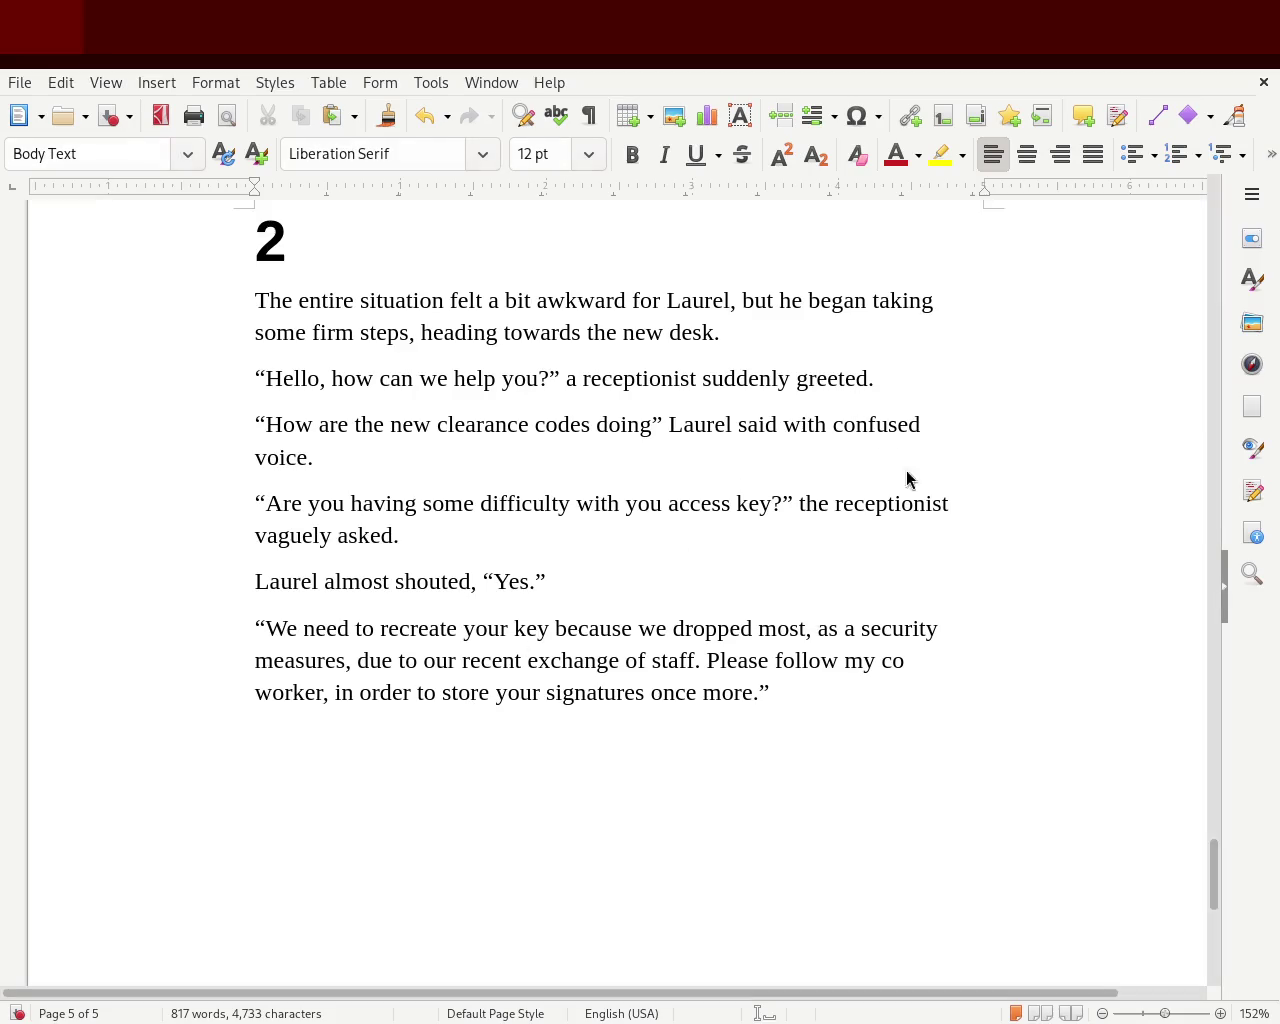
{"action": "mouse_move", "coordinate": [1218, 881]}
{"action": "left_mouse_down"}
{"action": "mouse_move", "coordinate": [1245, 688]}
{"action": "mouse_move", "coordinate": [1200, 496]}
{"action": "mouse_move", "coordinate": [1160, 960]}
{"action": "mouse_move", "coordinate": [1171, 878]}
{"action": "left_mouse_up"}
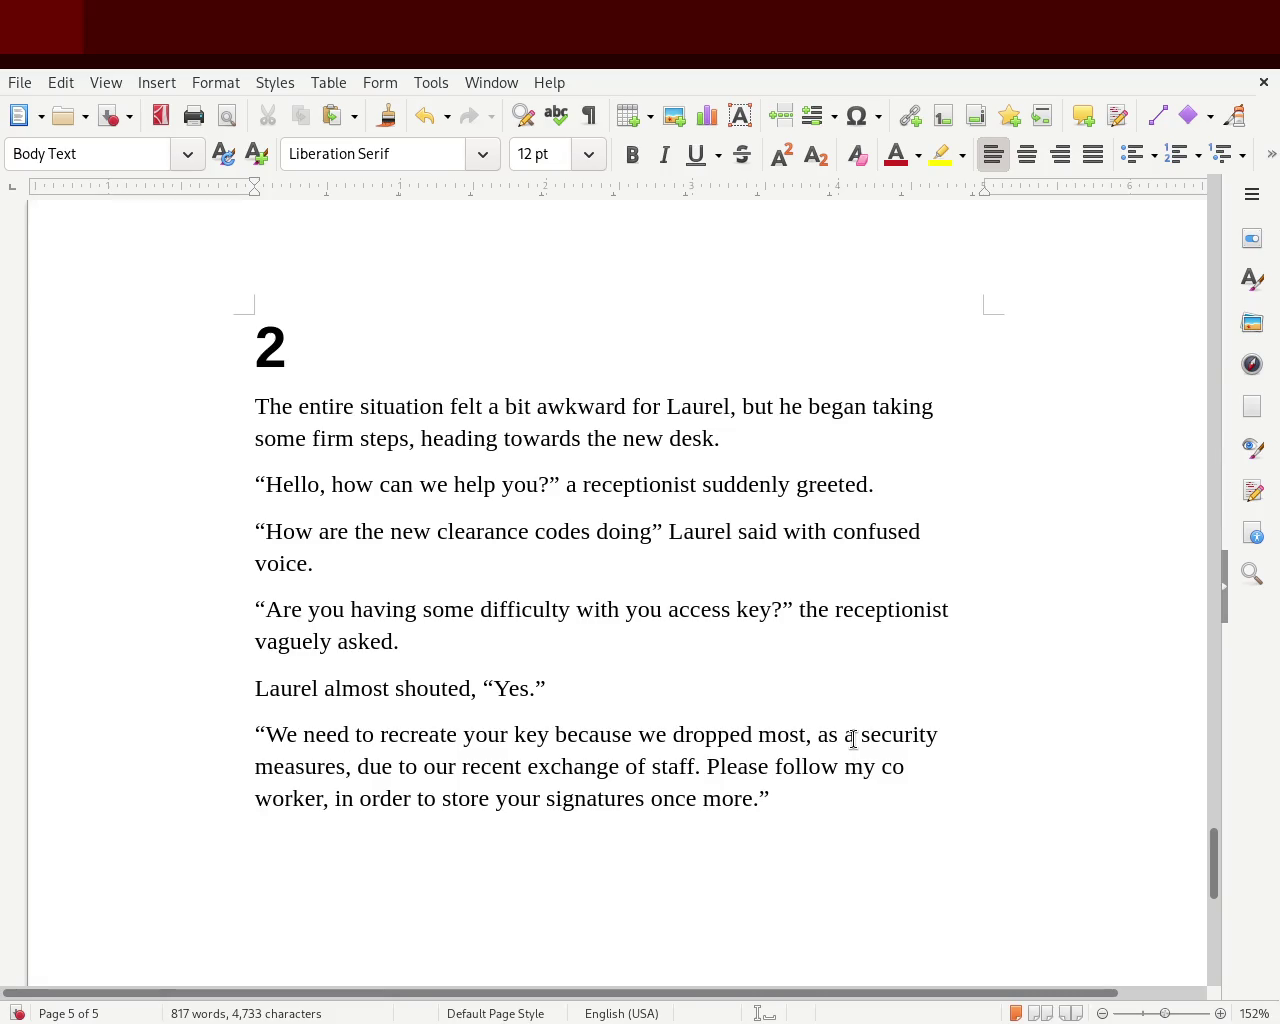
Remove the trailing s so the line reads 'as a security measure'
{"action": "mouse_move", "coordinate": [853, 739]}
{"action": "left_mouse_down"}
{"action": "mouse_move", "coordinate": [826, 741]}
{"action": "mouse_move", "coordinate": [843, 741]}
{"action": "left_mouse_up"}
{"action": "left_click", "coordinate": [340, 768]}
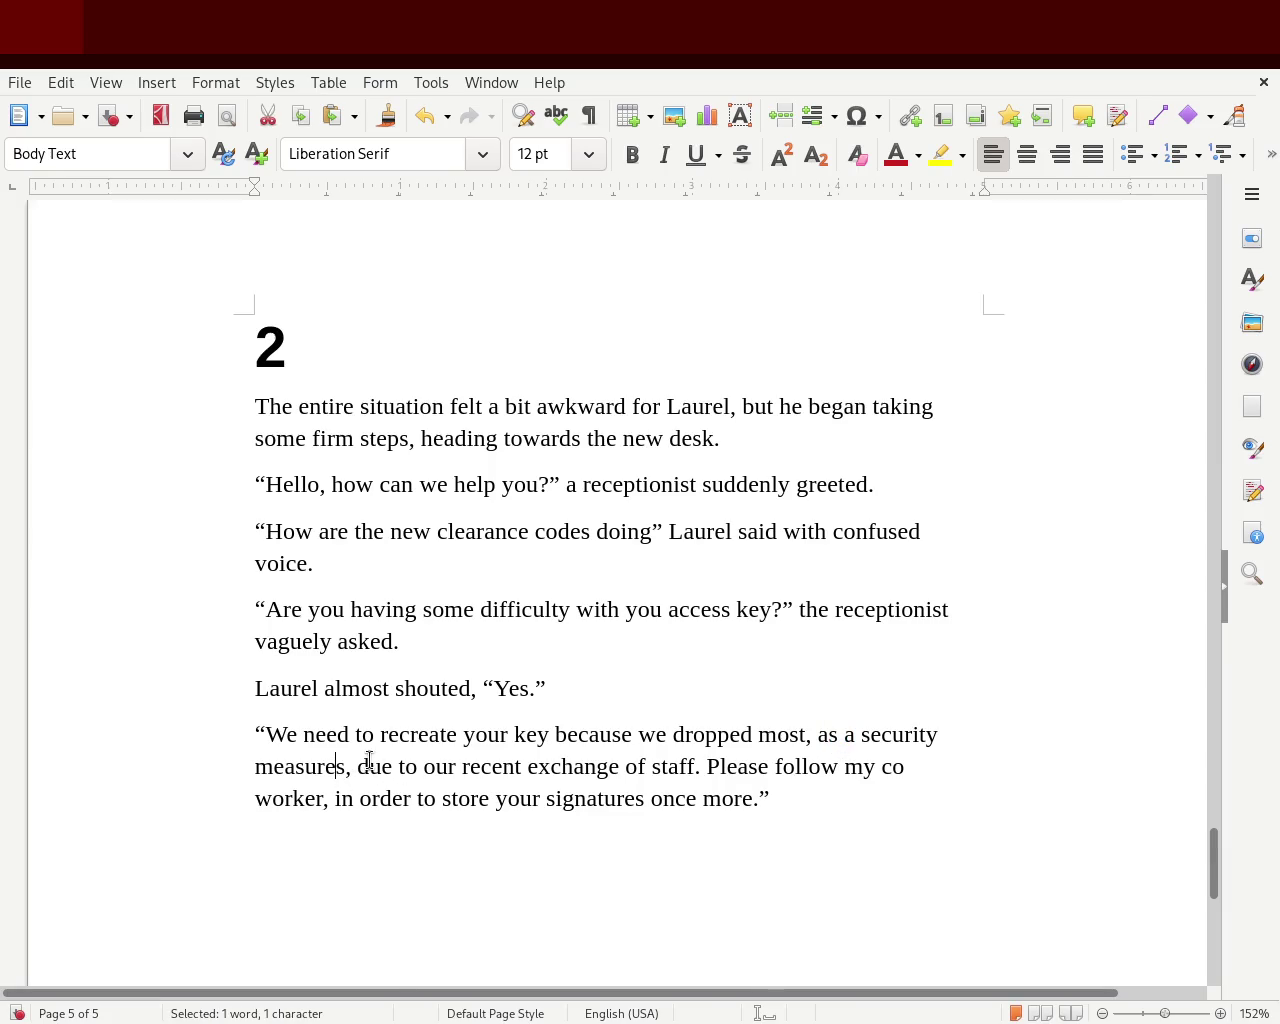
{"action": "key", "text": "BackSpace"}
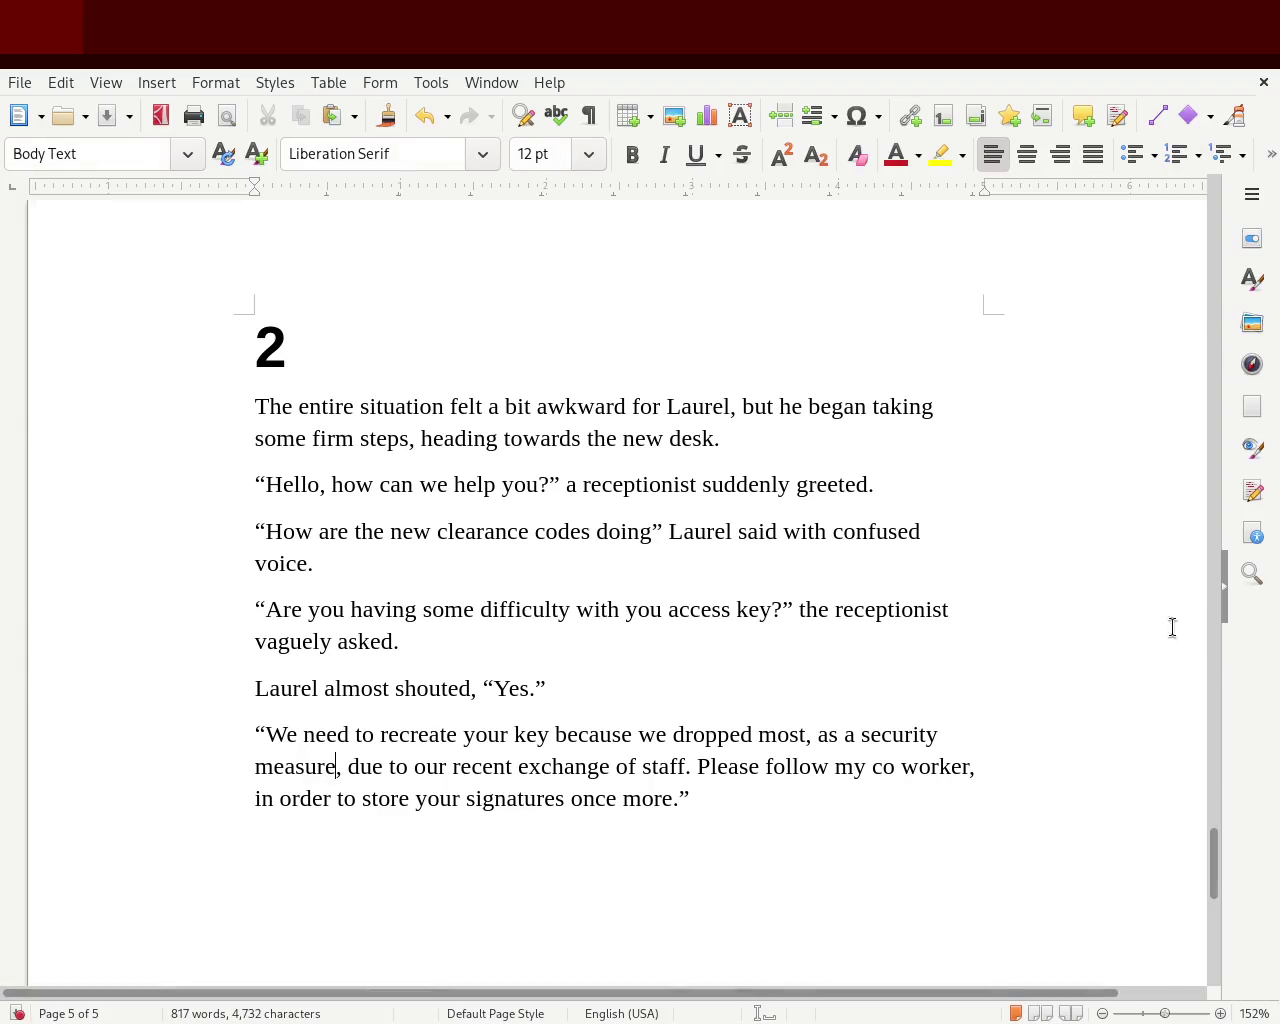
{"action": "mouse_move", "coordinate": [1215, 866]}
{"action": "left_mouse_down"}
{"action": "mouse_move", "coordinate": [1249, 509]}
{"action": "mouse_move", "coordinate": [1263, 849]}
{"action": "mouse_move", "coordinate": [1271, 728]}
{"action": "mouse_move", "coordinate": [1271, 778]}
{"action": "left_mouse_up"}
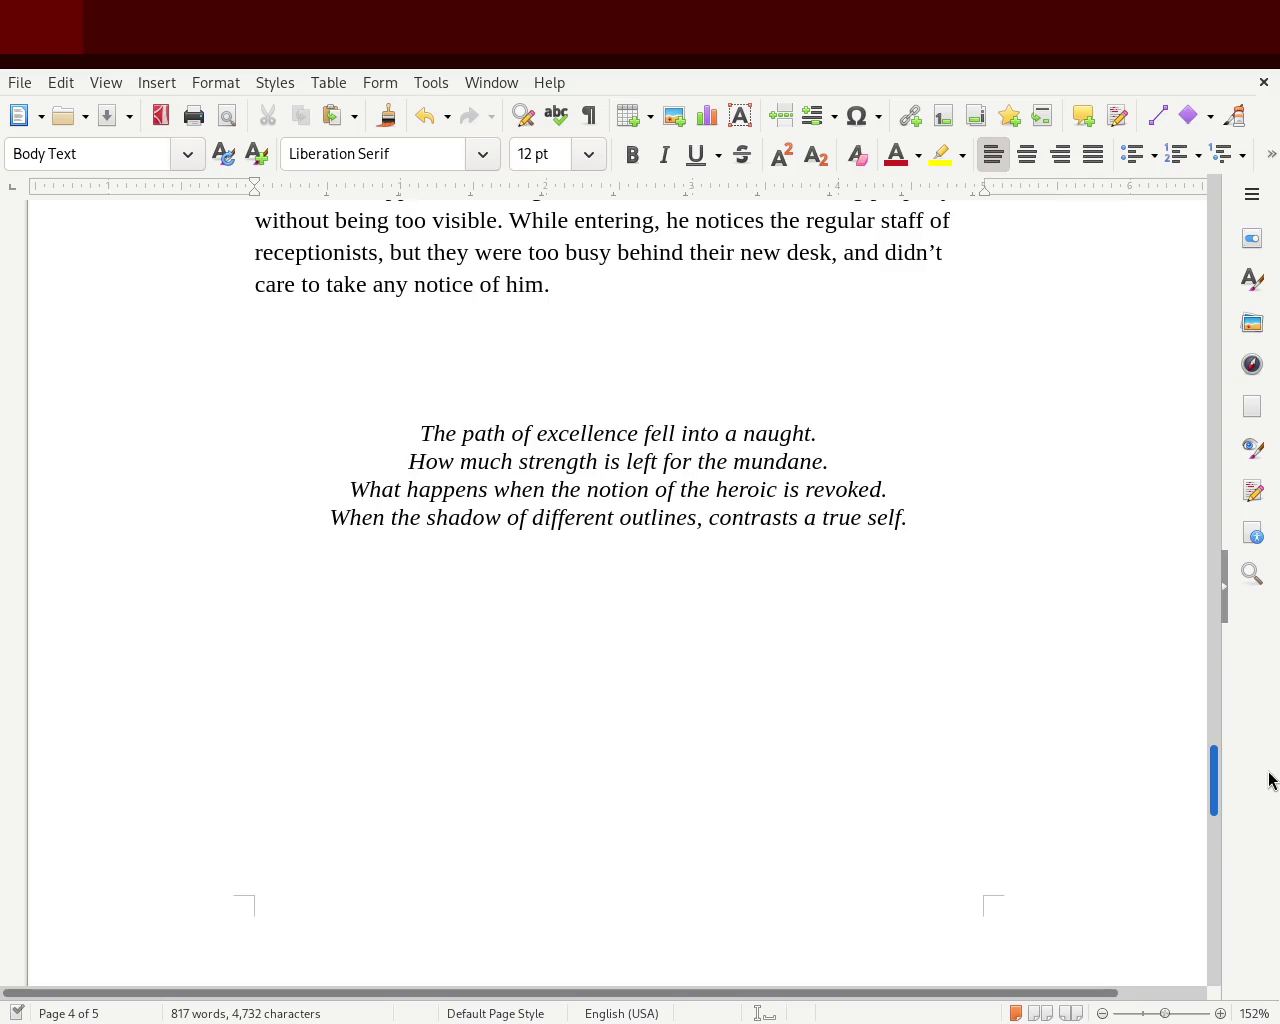
Move the three-line italic stanza 'Understanding made you slip.' from page 2 to the end of chapter 2
{"action": "mouse_move", "coordinate": [1271, 778]}
{"action": "left_mouse_down"}
{"action": "mouse_move", "coordinate": [1278, 345]}
{"action": "mouse_move", "coordinate": [1243, 629]}
{"action": "mouse_move", "coordinate": [1263, 843]}
{"action": "mouse_move", "coordinate": [1252, 350]}
{"action": "left_mouse_up"}
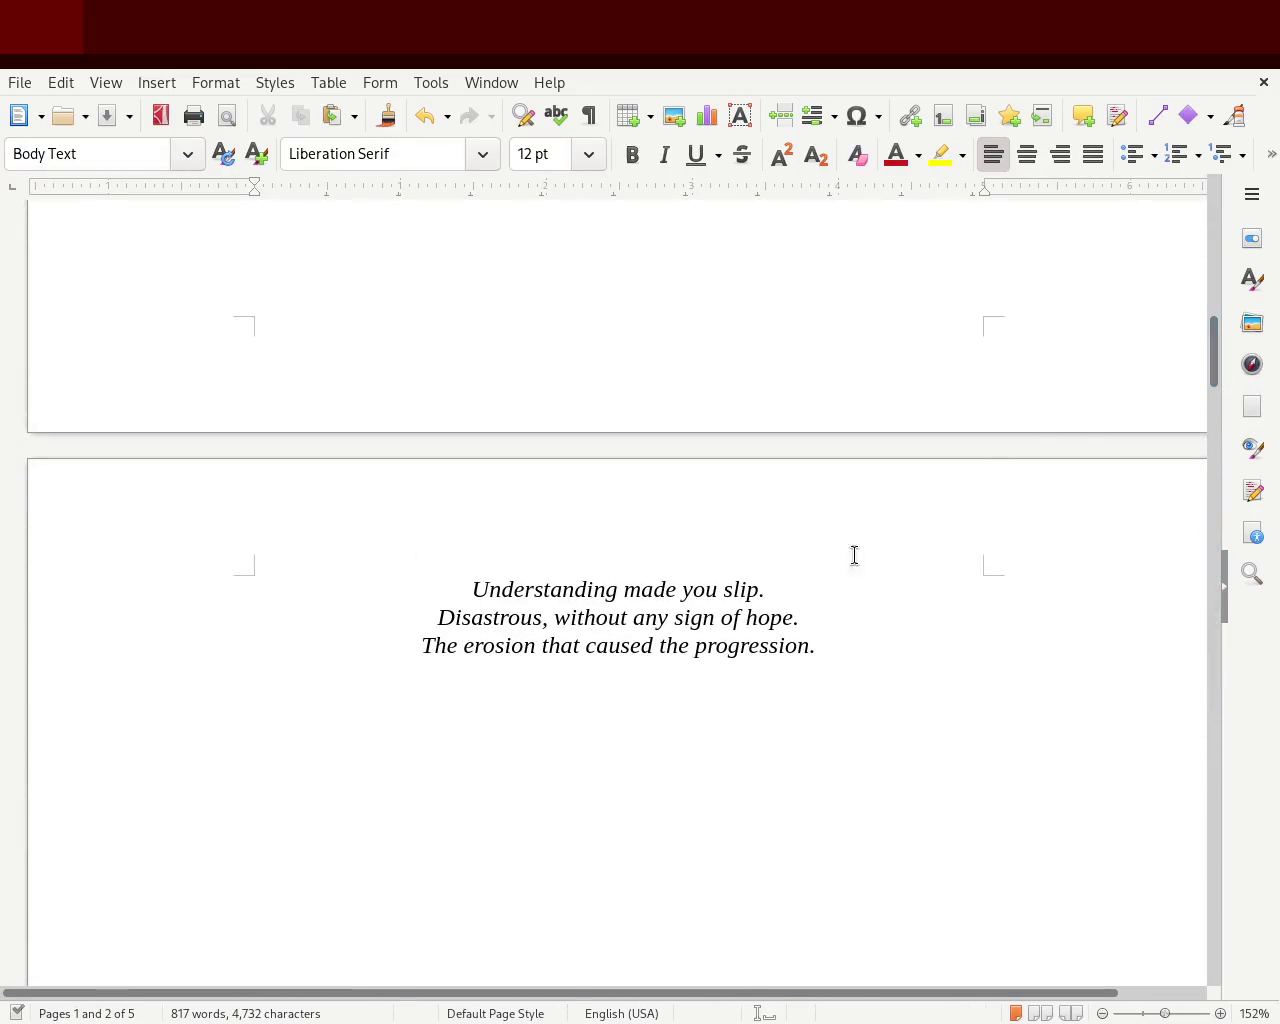
{"action": "left_click_drag", "start_coordinate": [843, 646], "coordinate": [186, 574]}
{"action": "key", "text": "ctrl+c"}
{"action": "key", "text": "Delete"}
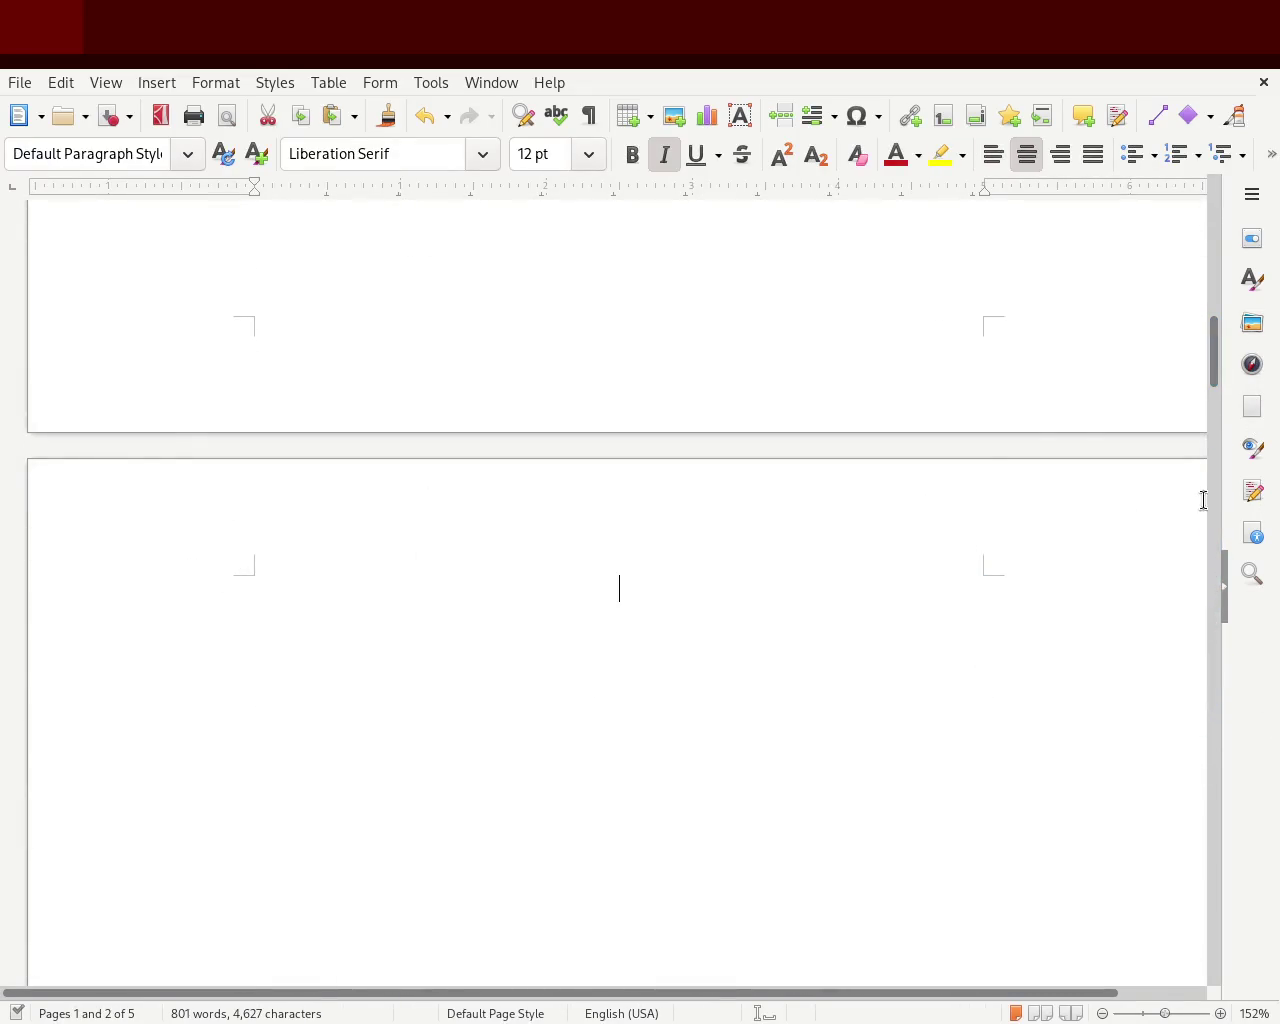
{"action": "mouse_move", "coordinate": [1212, 354]}
{"action": "left_mouse_down"}
{"action": "mouse_move", "coordinate": [1218, 476]}
{"action": "mouse_move", "coordinate": [1171, 703]}
{"action": "mouse_move", "coordinate": [1154, 883]}
{"action": "left_mouse_up"}
{"action": "key", "text": "ctrl+v"}
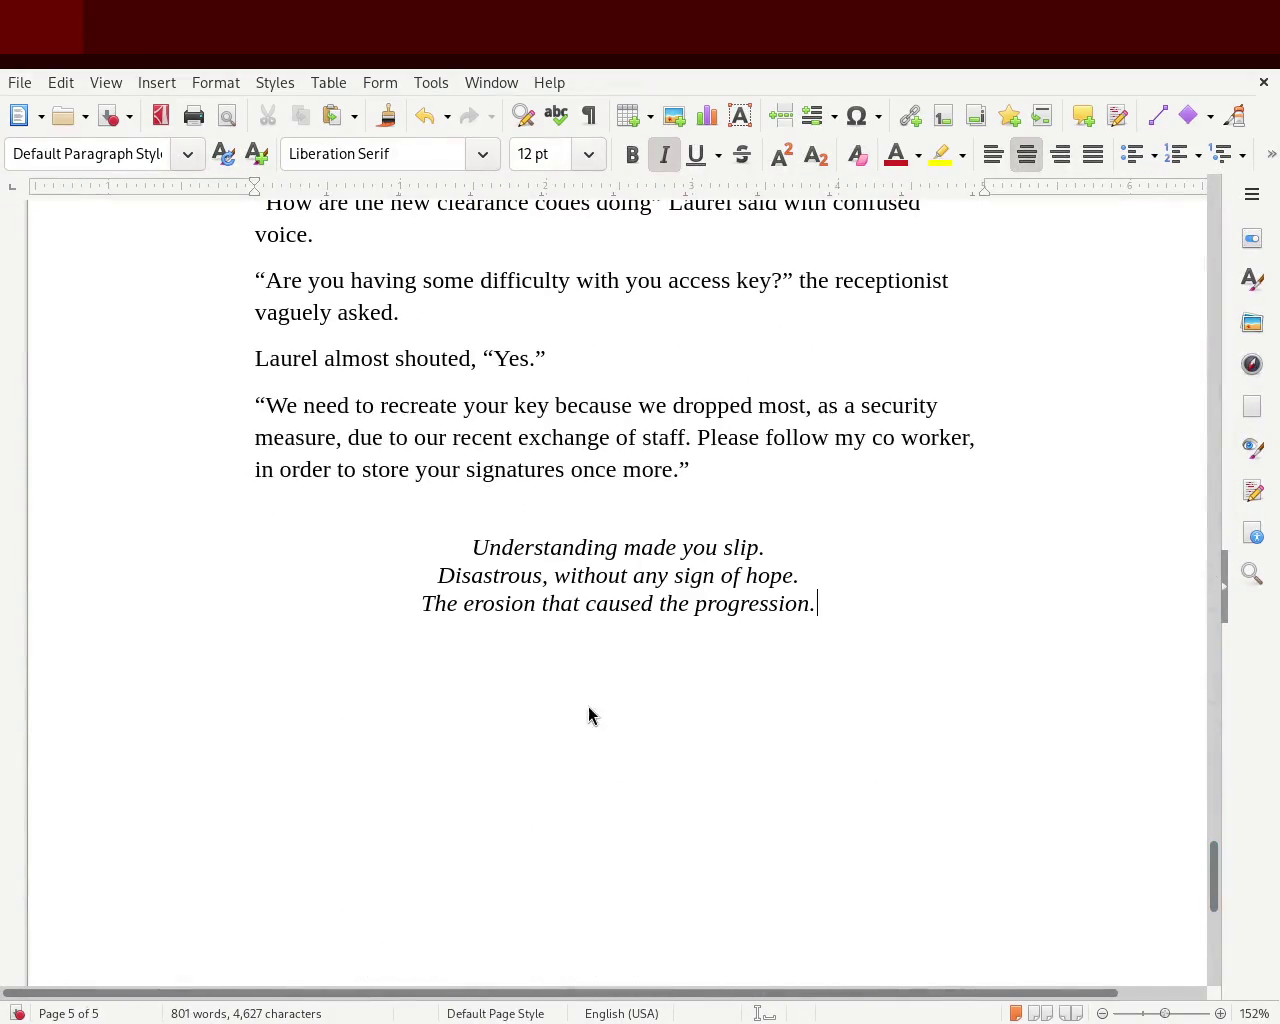
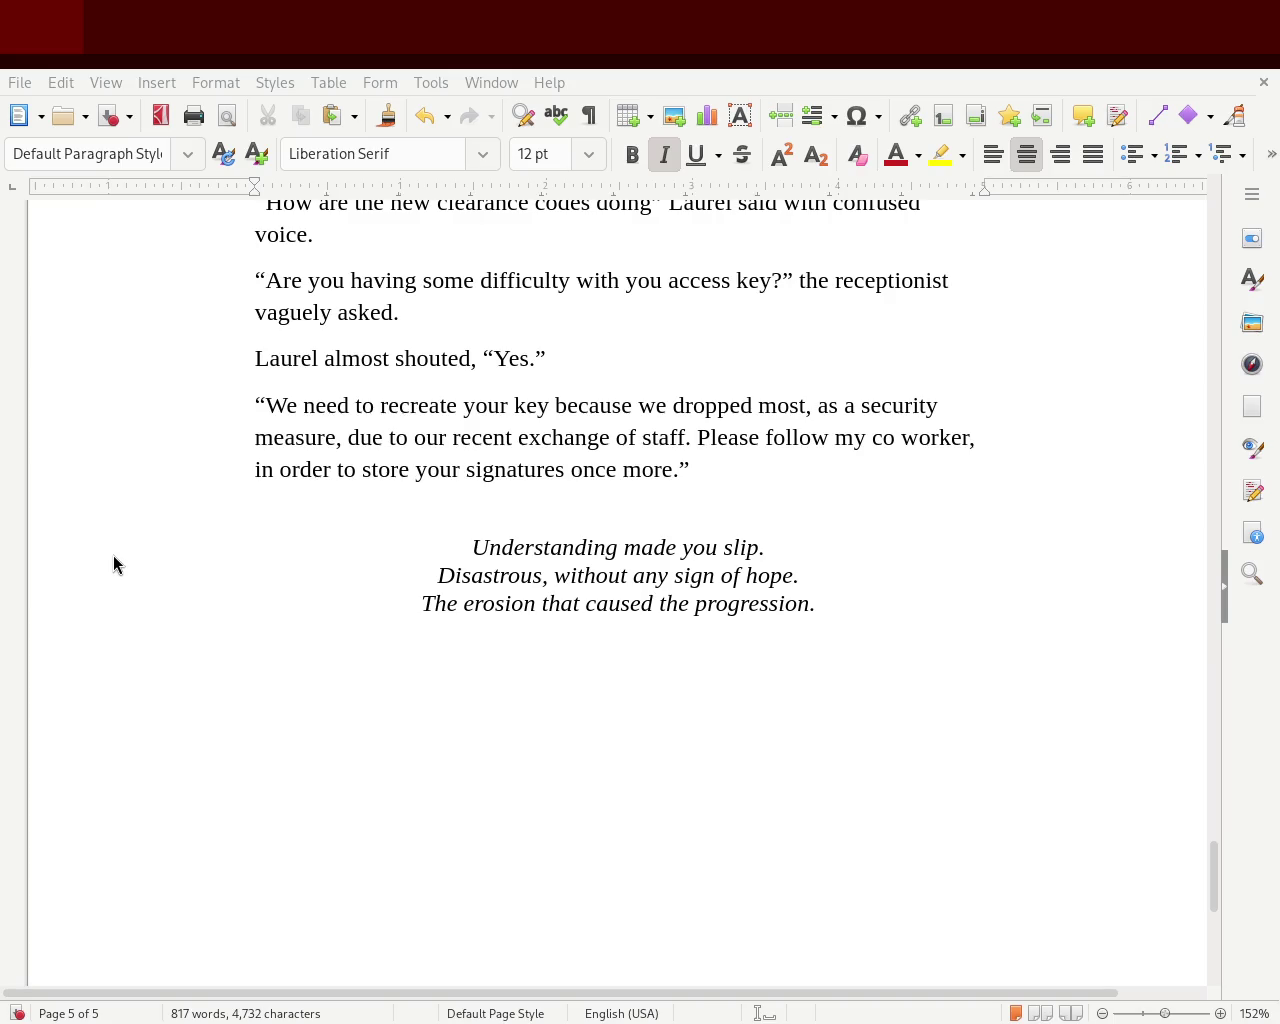
Save the five-page, 817-word story manuscript with its centered italic closing verse
{"action": "key", "text": "ctrl+s"}
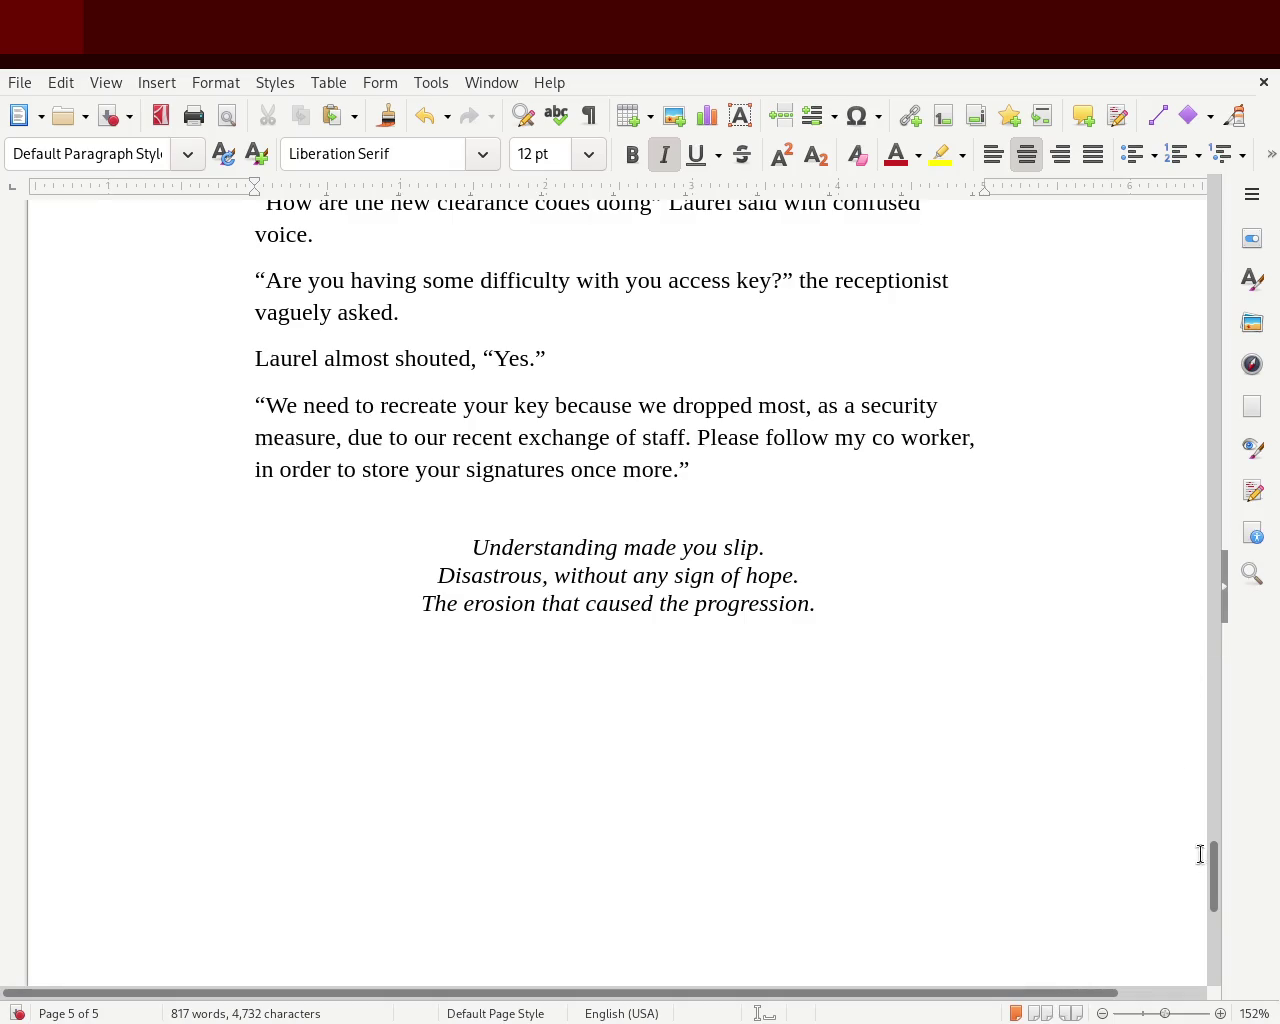
{"action": "mouse_move", "coordinate": [1215, 910]}
{"action": "left_mouse_down"}
{"action": "mouse_move", "coordinate": [1154, 226]}
{"action": "mouse_move", "coordinate": [1166, 434]}
{"action": "mouse_move", "coordinate": [1194, 563]}
{"action": "mouse_move", "coordinate": [811, 434]}
{"action": "left_mouse_up"}
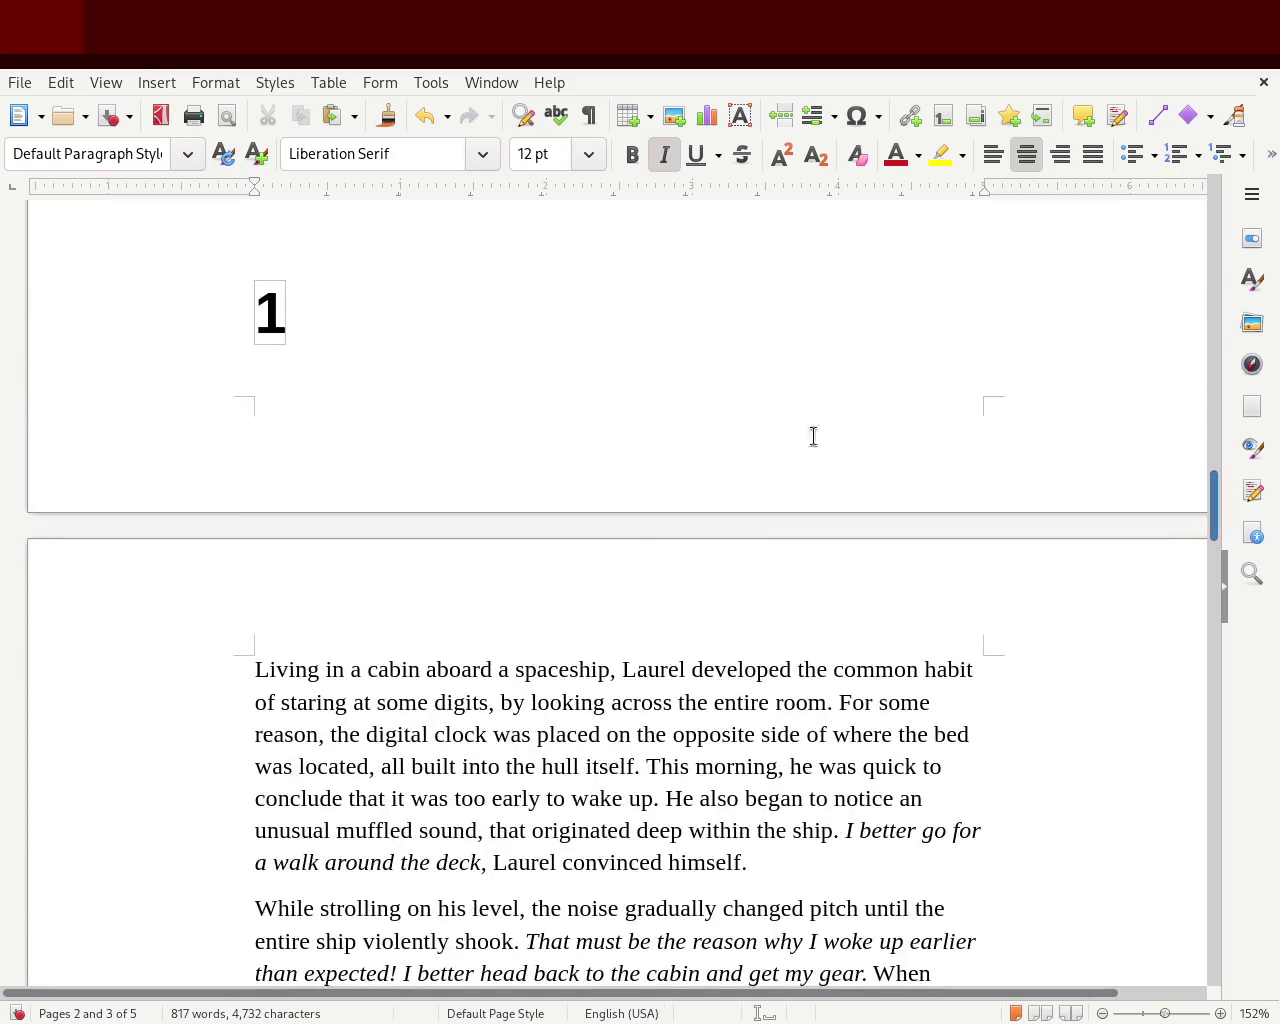
Push chapter number 1 onto the next page with an extra line break, then save the manuscript
{"action": "left_click", "coordinate": [399, 261]}
{"action": "key", "text": "Return"}
{"action": "key", "text": "Return"}
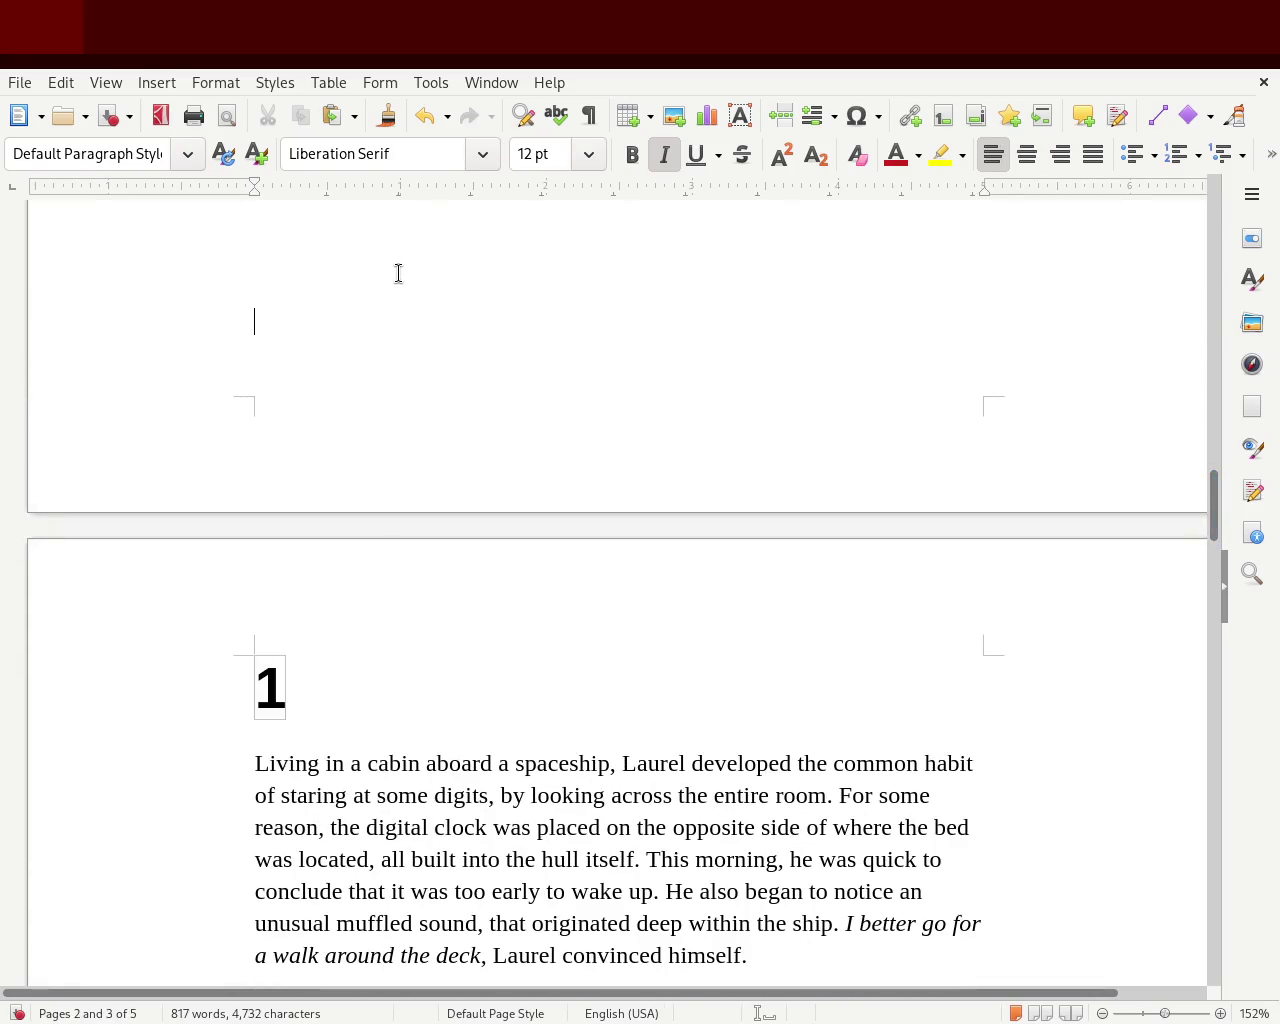
{"action": "mouse_move", "coordinate": [1214, 505]}
{"action": "left_mouse_down"}
{"action": "mouse_move", "coordinate": [1183, 765]}
{"action": "mouse_move", "coordinate": [1126, 798]}
{"action": "left_mouse_up"}
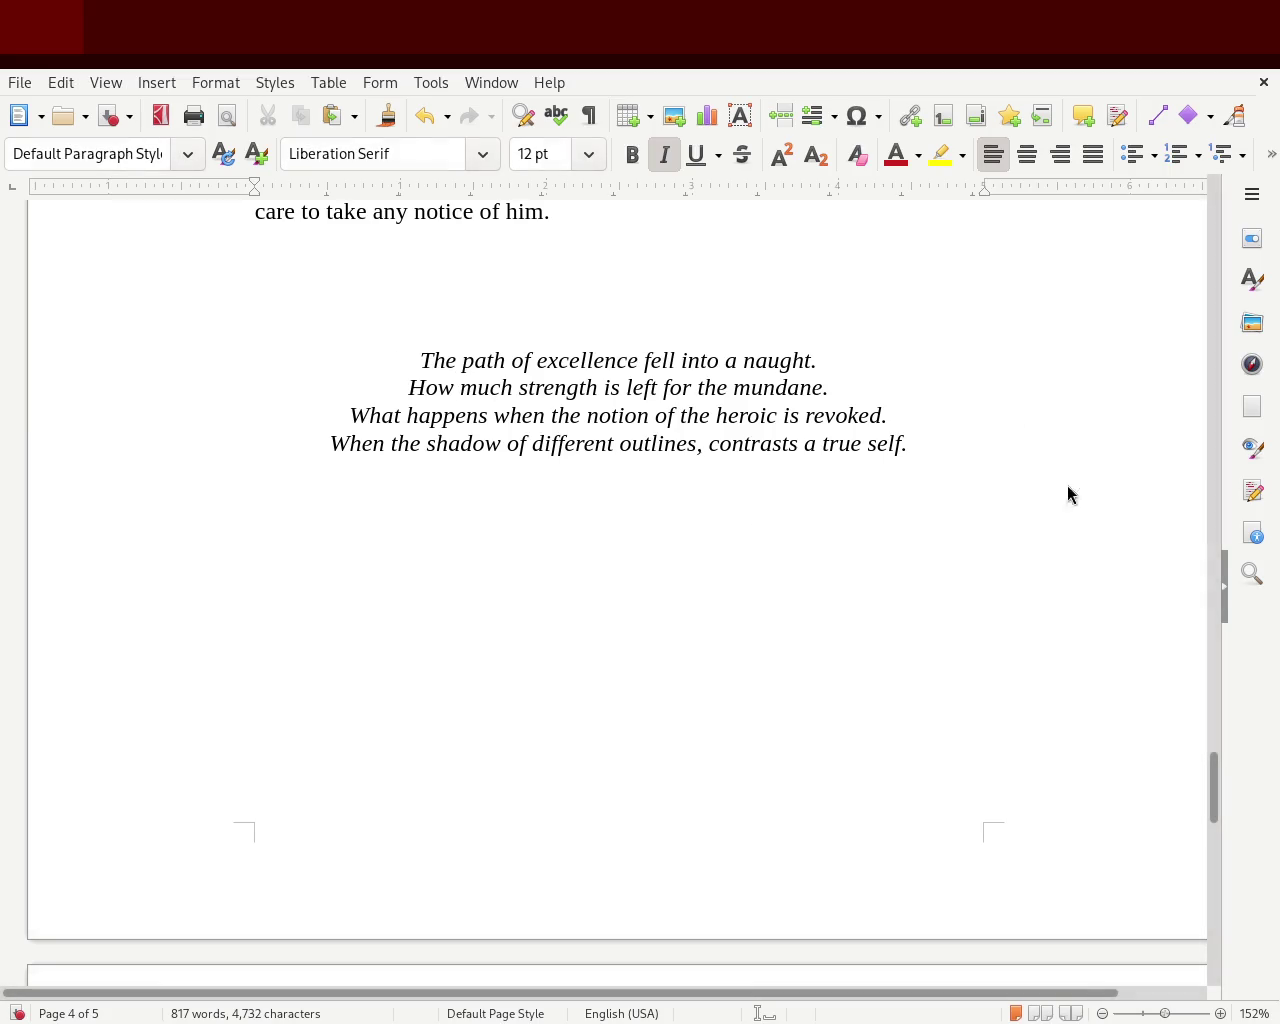
{"action": "mouse_move", "coordinate": [1211, 794]}
{"action": "left_mouse_down"}
{"action": "mouse_move", "coordinate": [1183, 931]}
{"action": "mouse_move", "coordinate": [1211, 851]}
{"action": "mouse_move", "coordinate": [1203, 875]}
{"action": "left_mouse_up"}
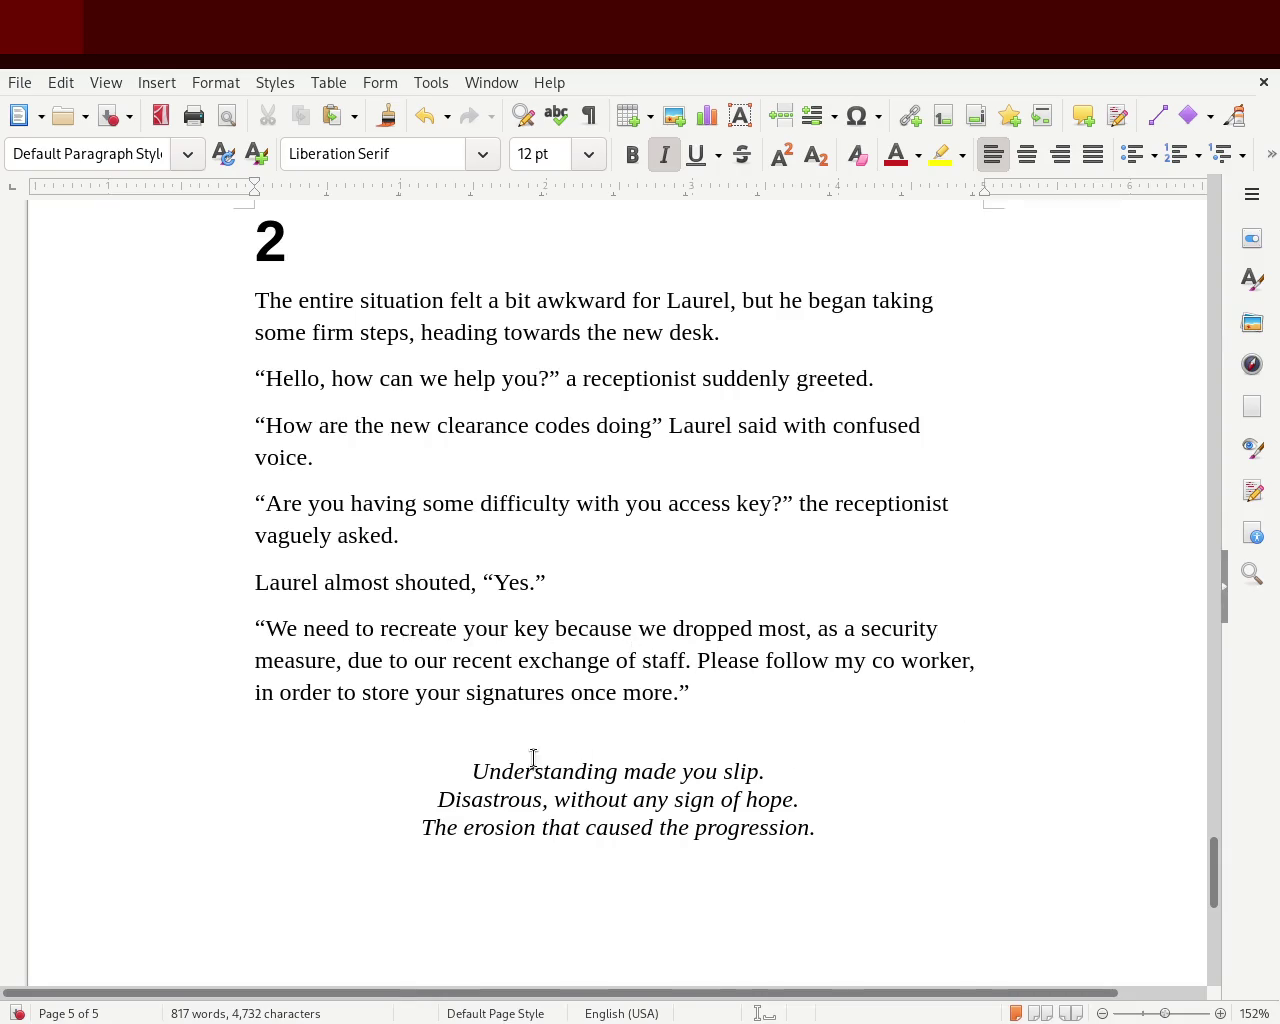
{"action": "left_click", "coordinate": [738, 692]}
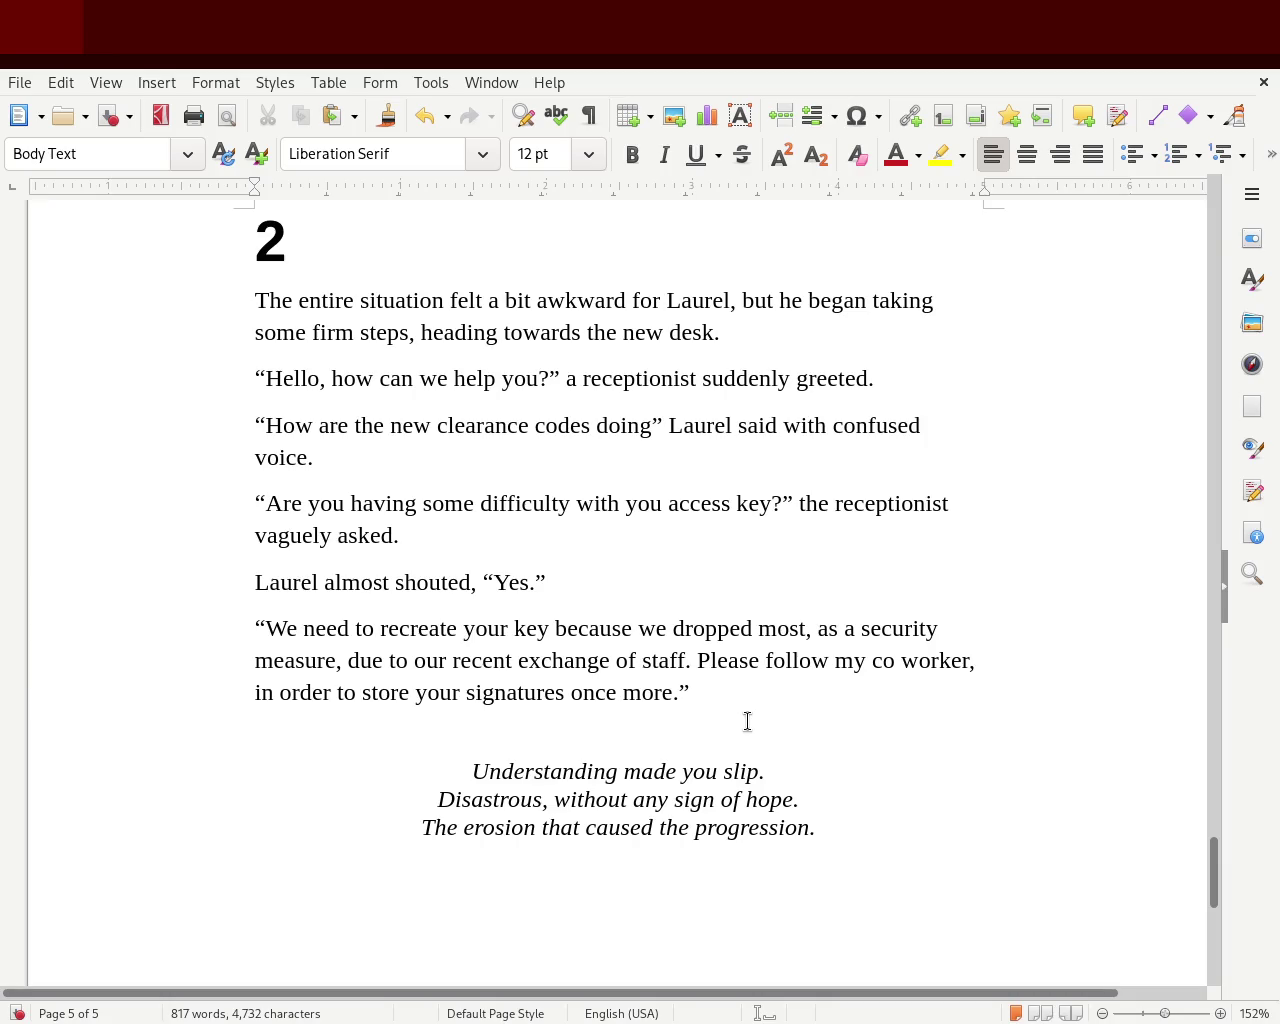
{"action": "key", "text": "ctrl+s"}
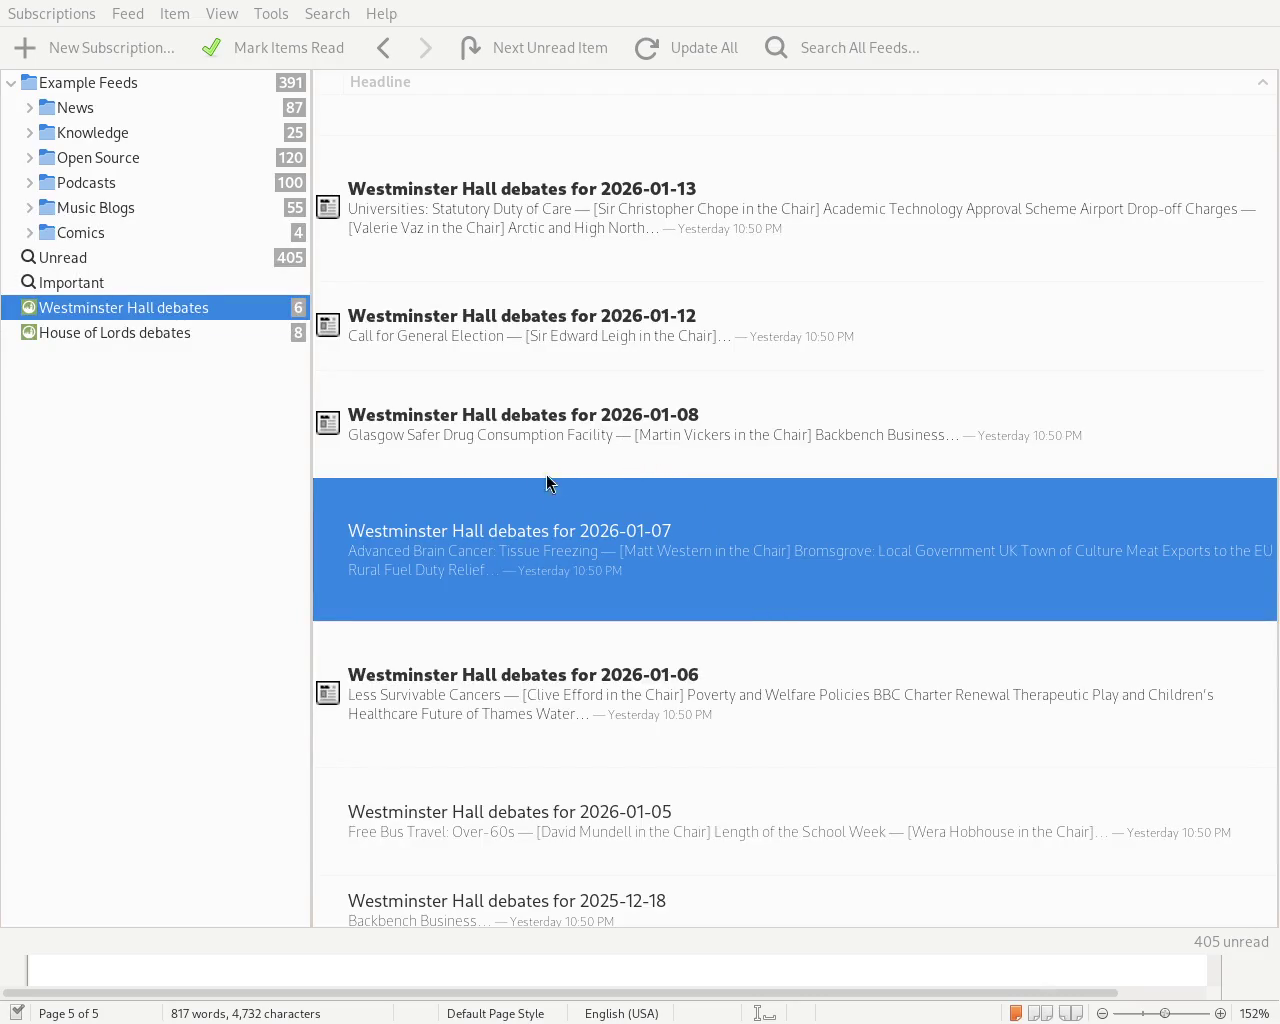
Open the 7 January 2026 UK Town of Culture debate in the browser and move its window up
{"action": "double_click", "coordinate": [517, 524]}
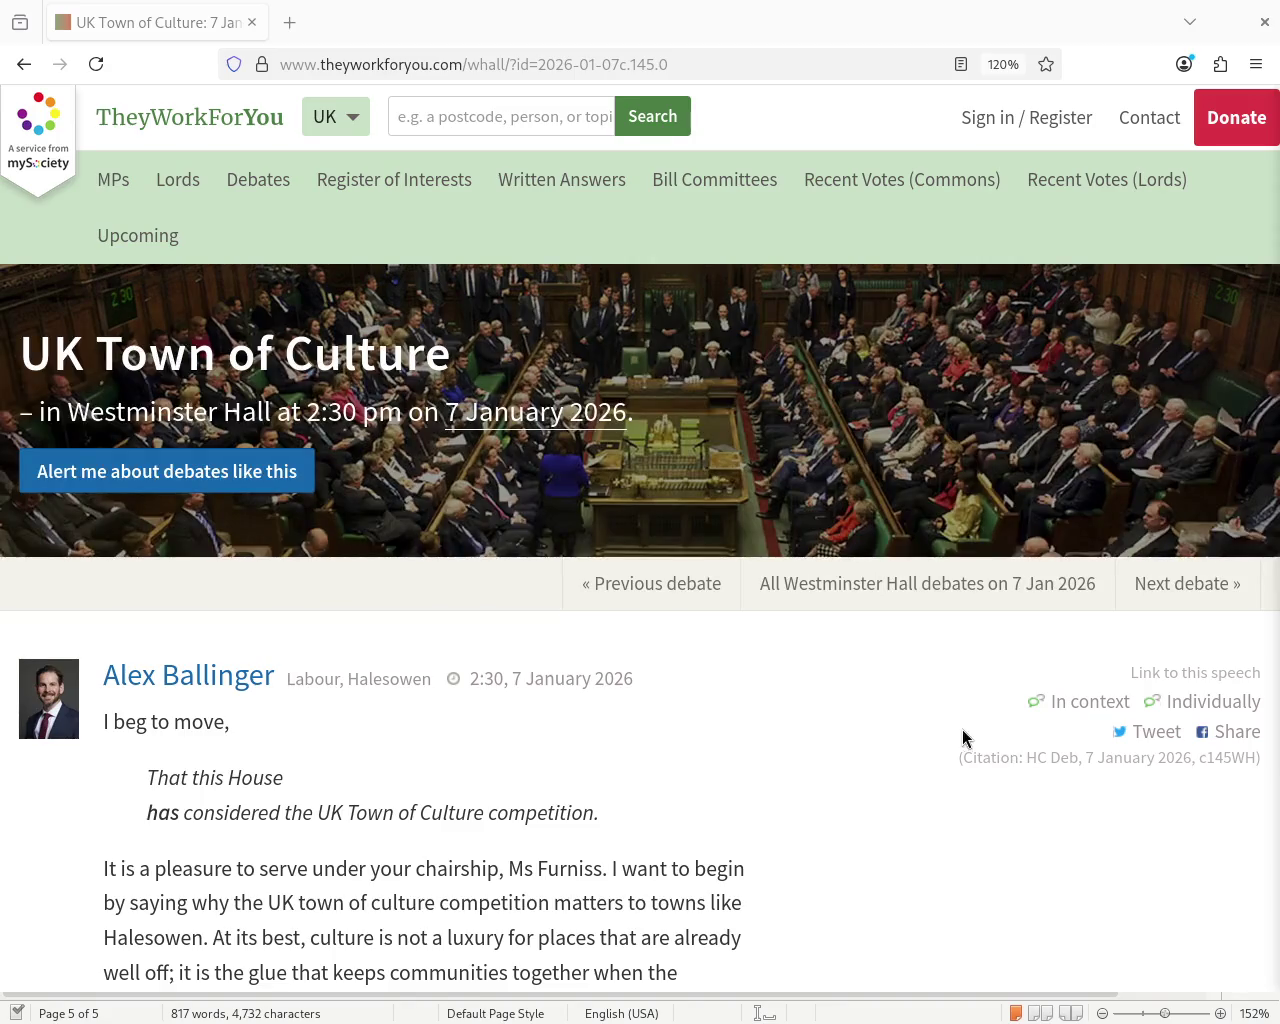
{"action": "left_click_drag", "start_coordinate": [758, 596], "coordinate": [750, 425]}
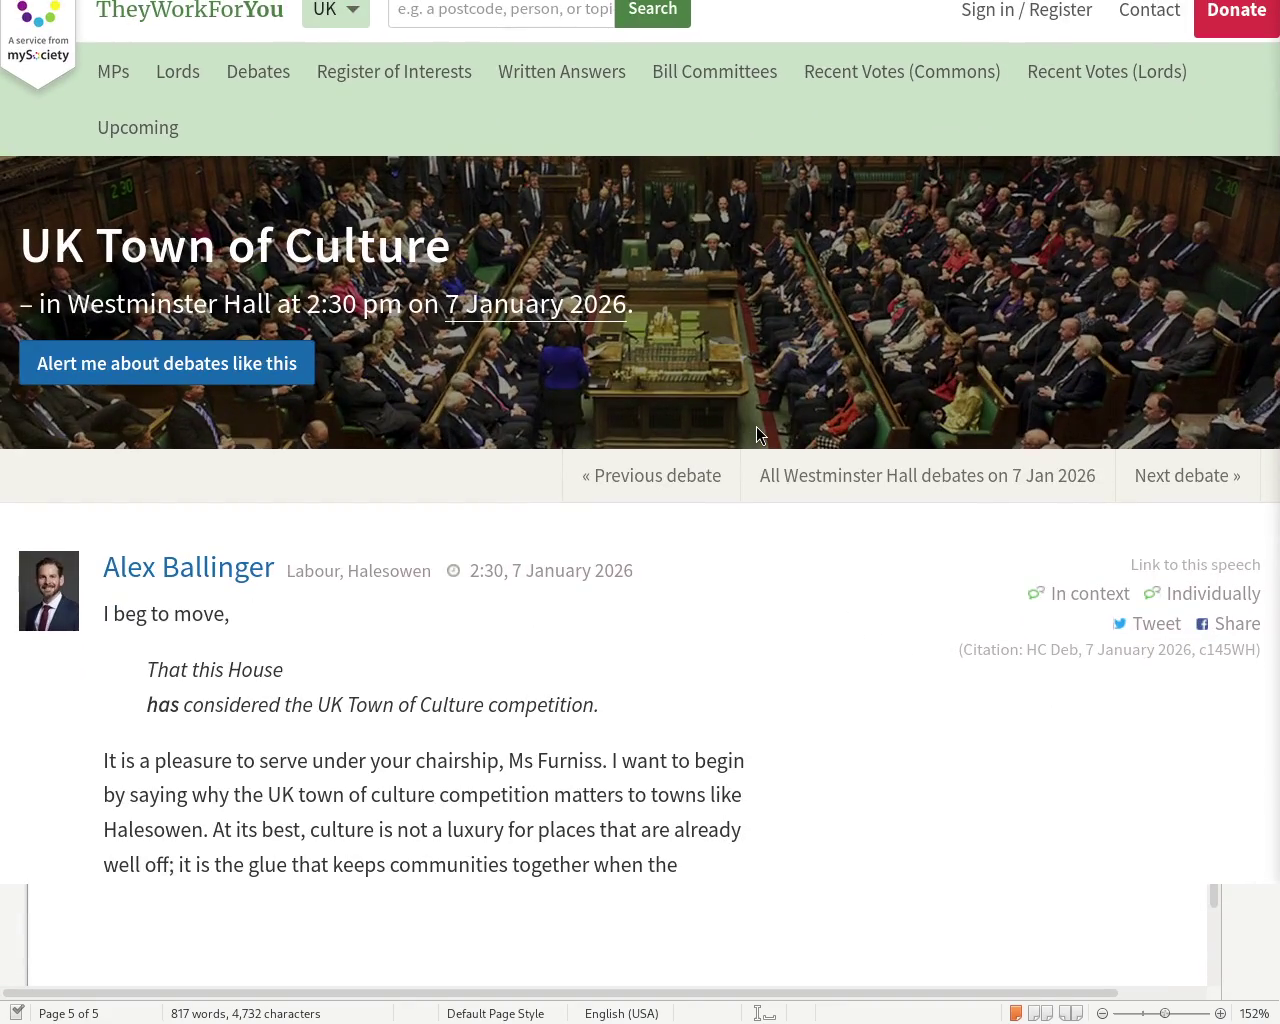
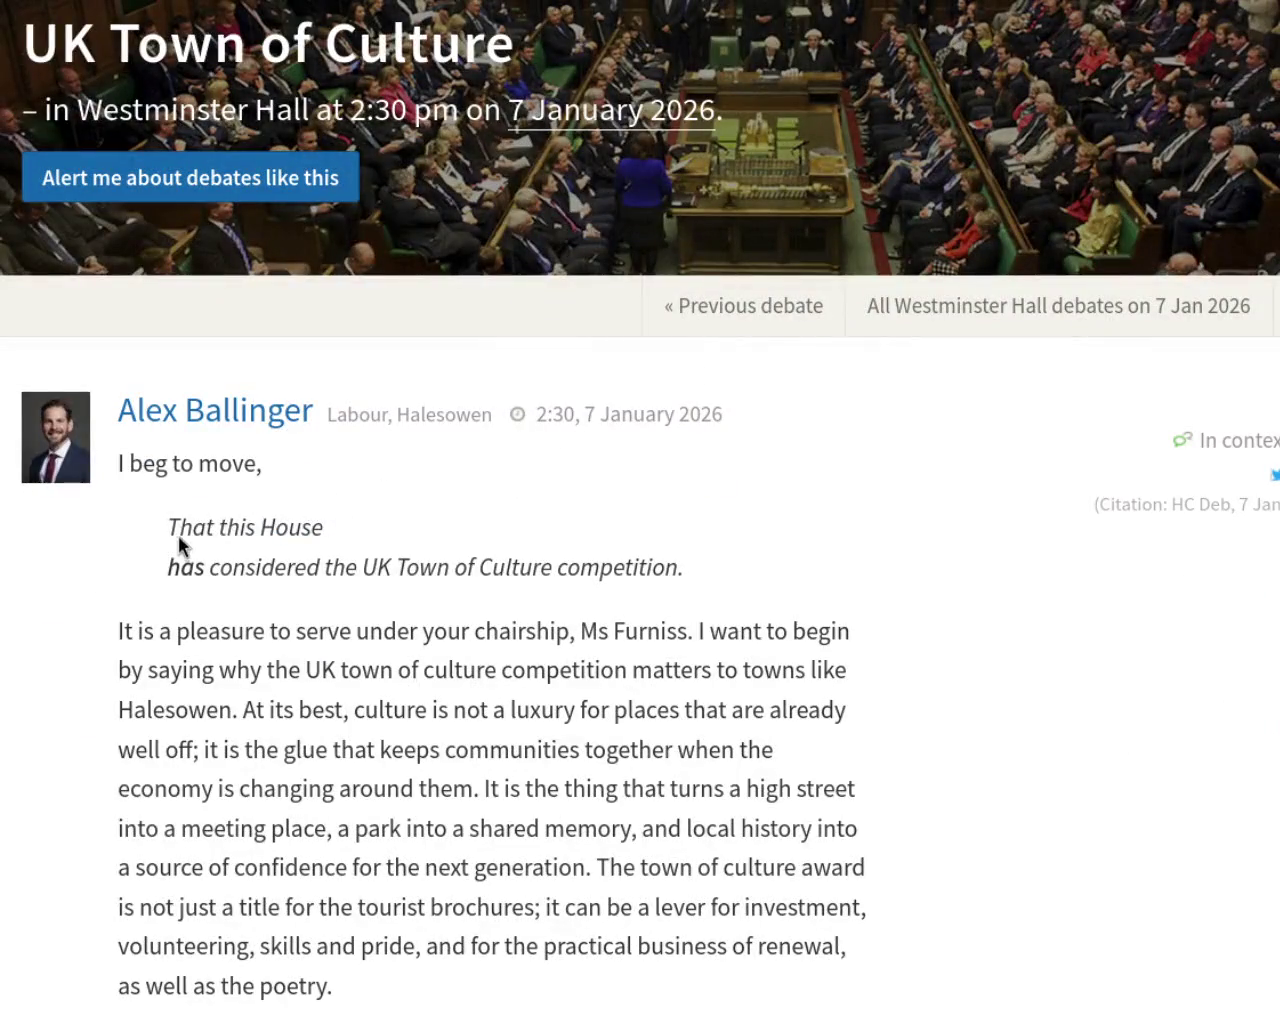
Highlight passages of the UK Town of Culture debate while reading, from the motion to 'already well off'
{"action": "left_click_drag", "start_coordinate": [206, 528], "coordinate": [342, 533]}
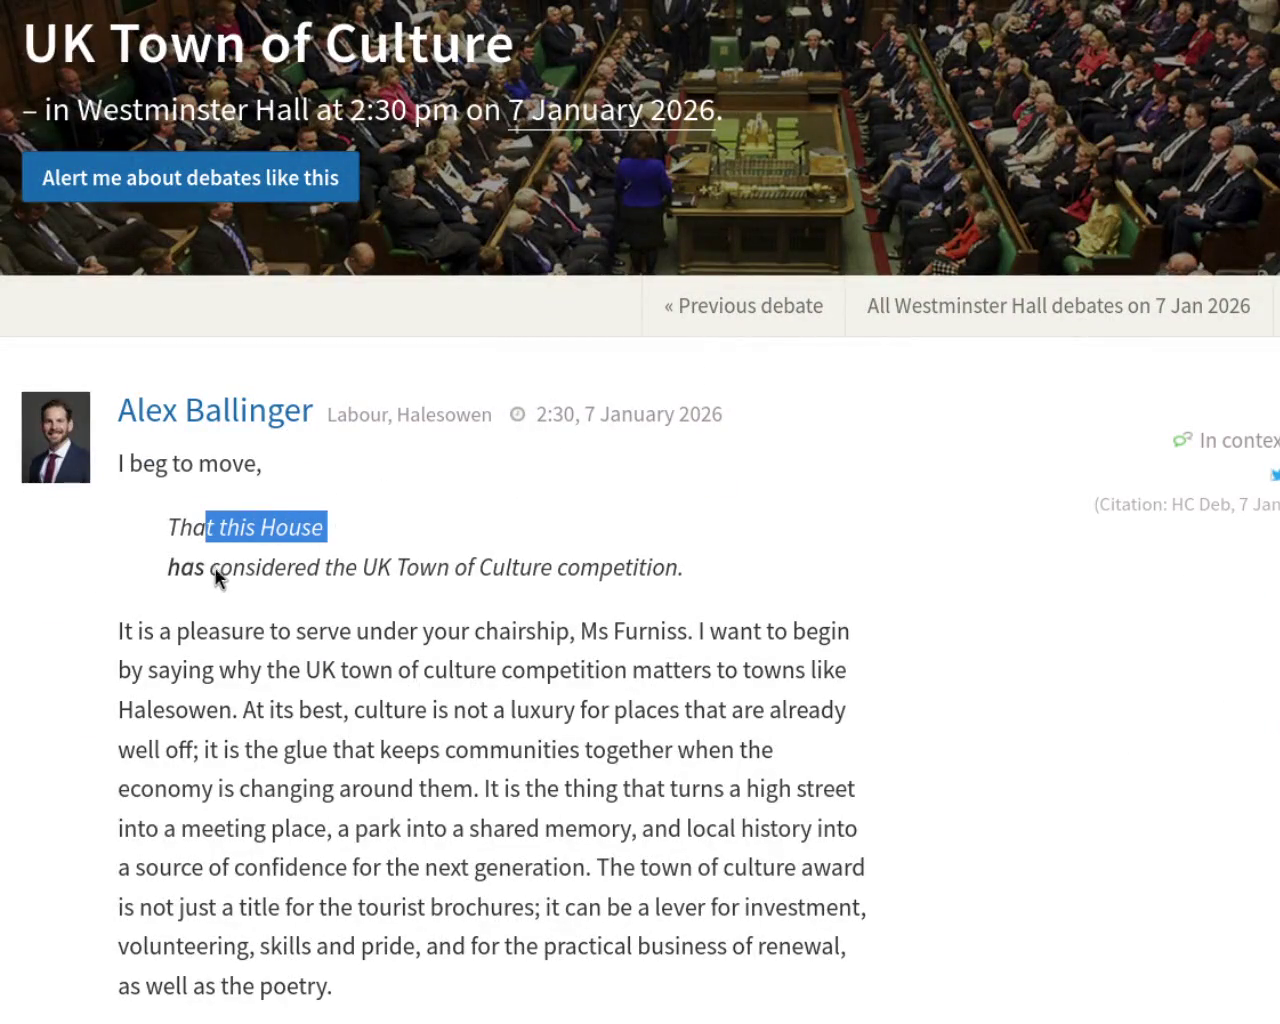
{"action": "left_click_drag", "start_coordinate": [437, 568], "coordinate": [686, 569]}
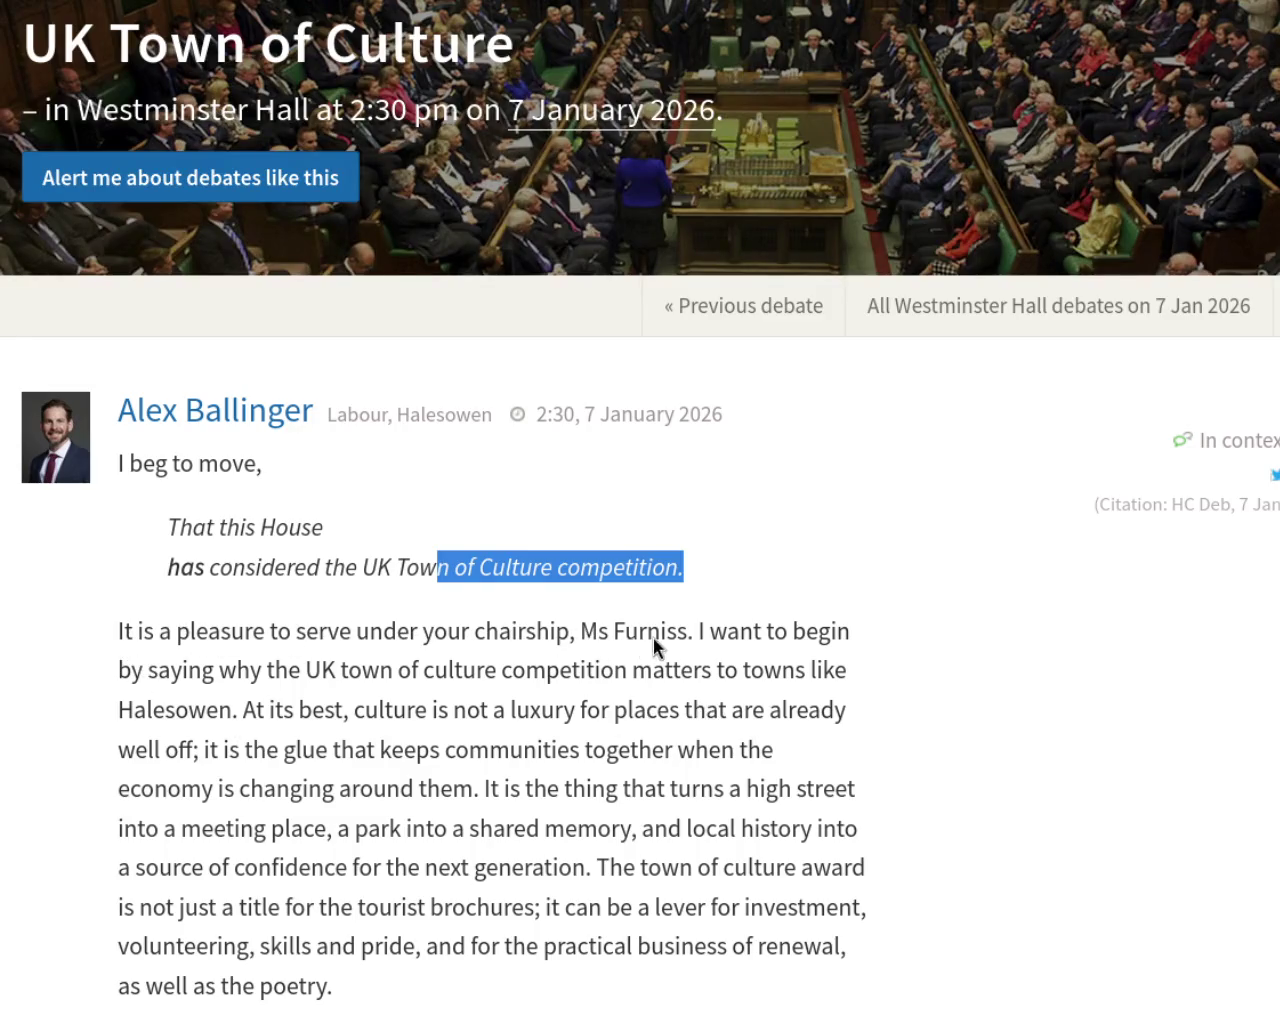
{"action": "left_click_drag", "start_coordinate": [666, 637], "coordinate": [691, 648]}
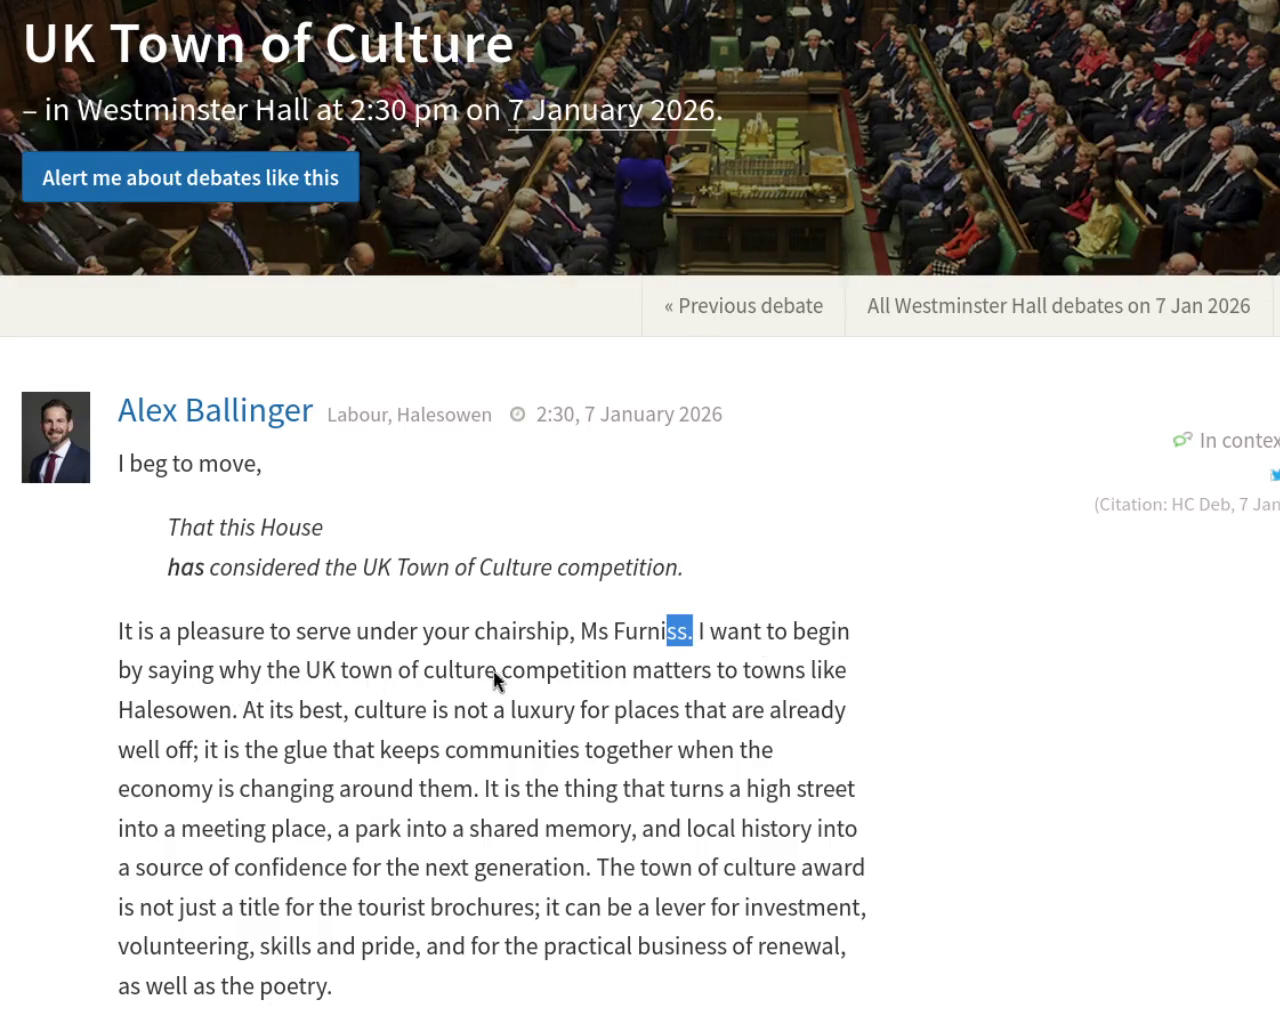
{"action": "mouse_move", "coordinate": [763, 670]}
{"action": "left_mouse_down"}
{"action": "mouse_move", "coordinate": [175, 711]}
{"action": "mouse_move", "coordinate": [301, 718]}
{"action": "left_mouse_up"}
{"action": "left_click", "coordinate": [236, 714]}
{"action": "left_click_drag", "start_coordinate": [453, 713], "coordinate": [675, 710]}
{"action": "left_click_drag", "start_coordinate": [801, 712], "coordinate": [206, 763]}
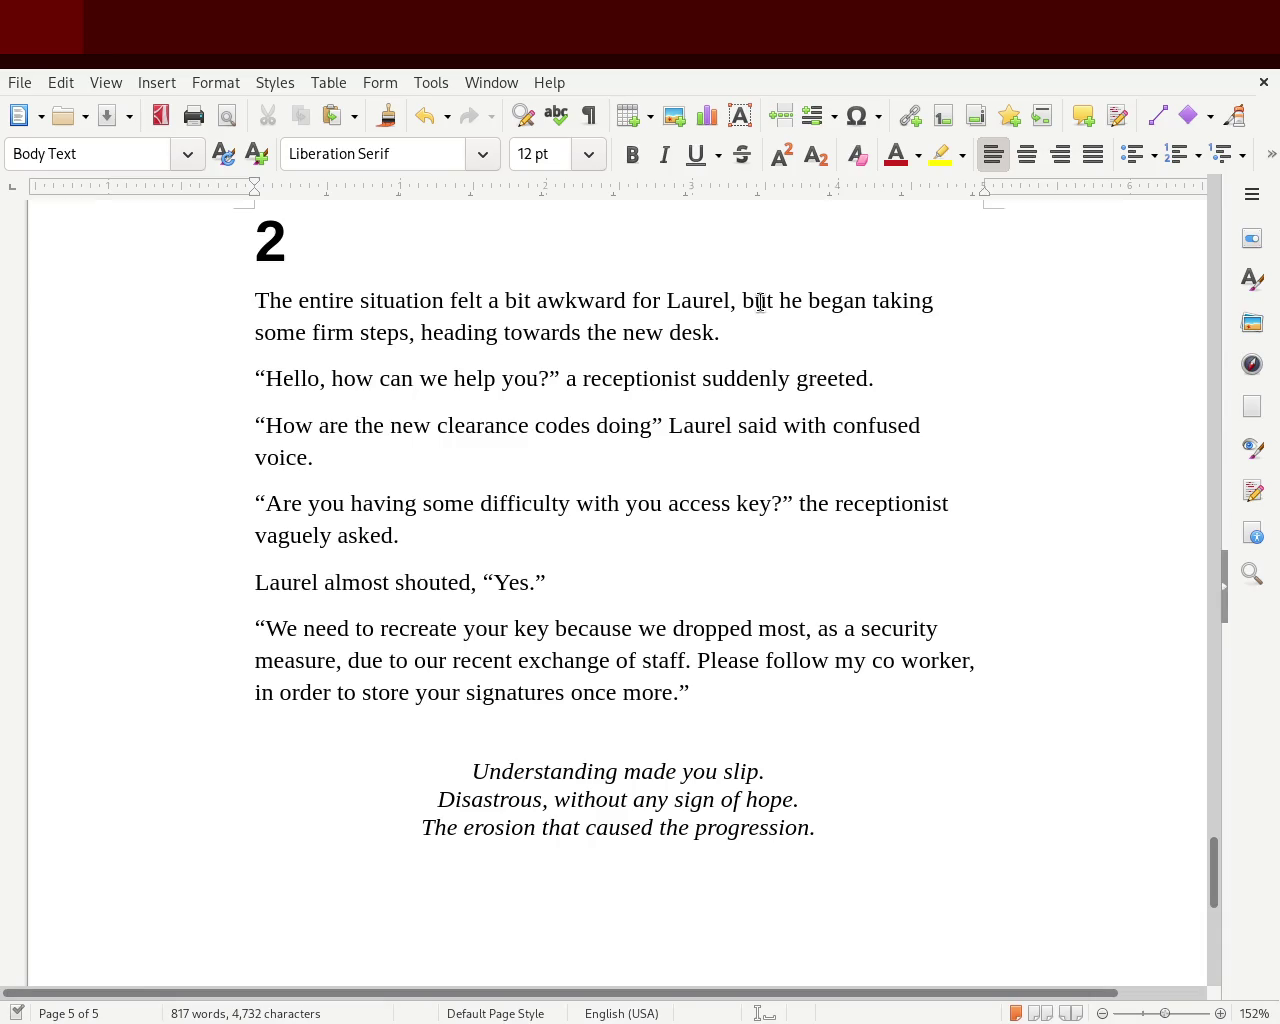
Revise chapter 2's opening sentence by removing ' steps,' and the 'he' after 'but'
{"action": "double_click", "coordinate": [762, 301]}
{"action": "type", "text": "so"}
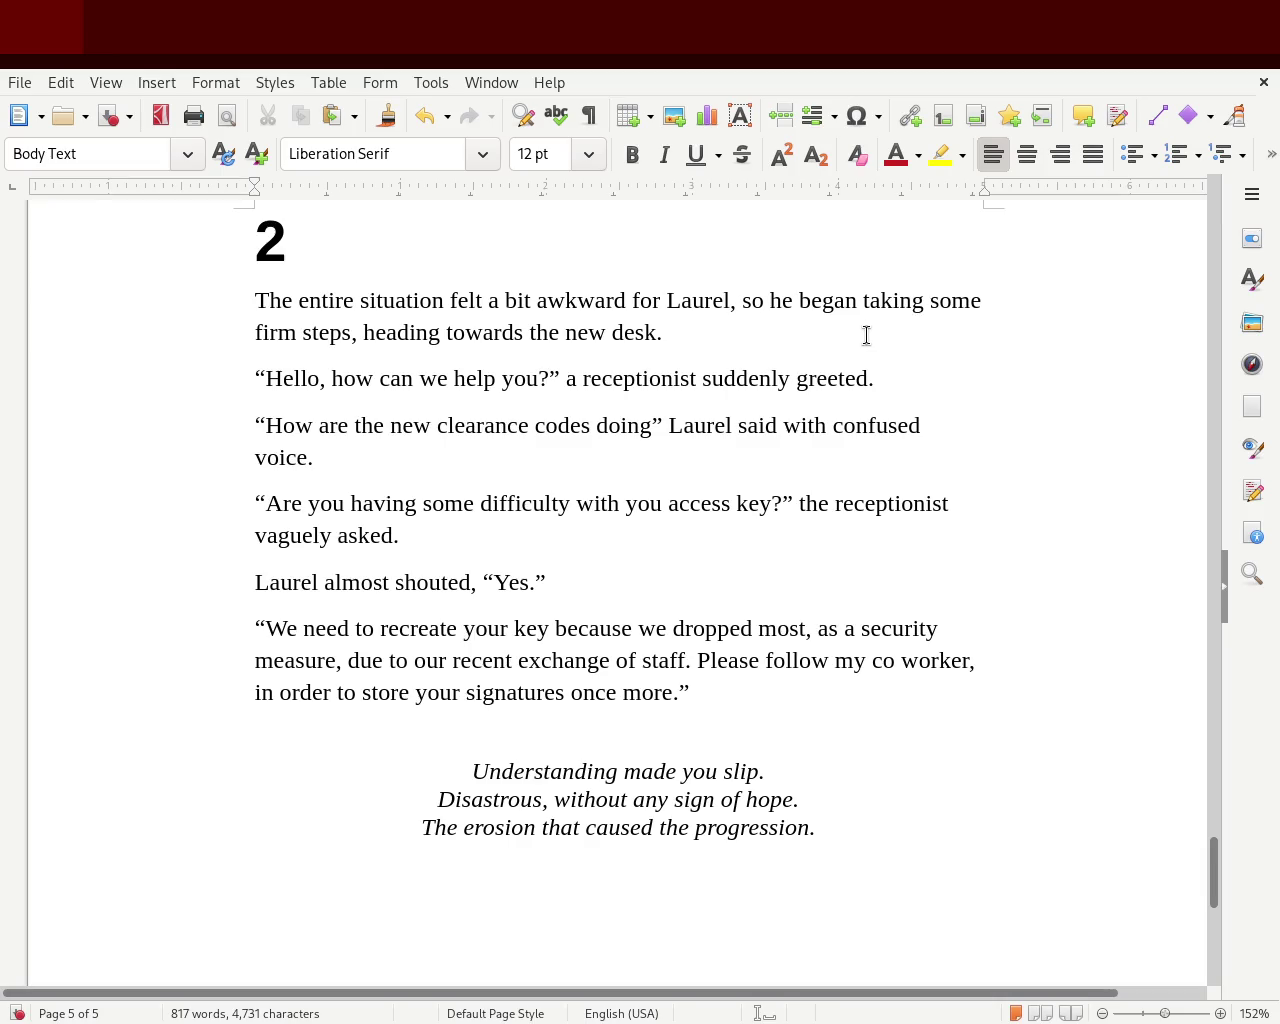
{"action": "left_click_drag", "start_coordinate": [296, 332], "coordinate": [358, 332]}
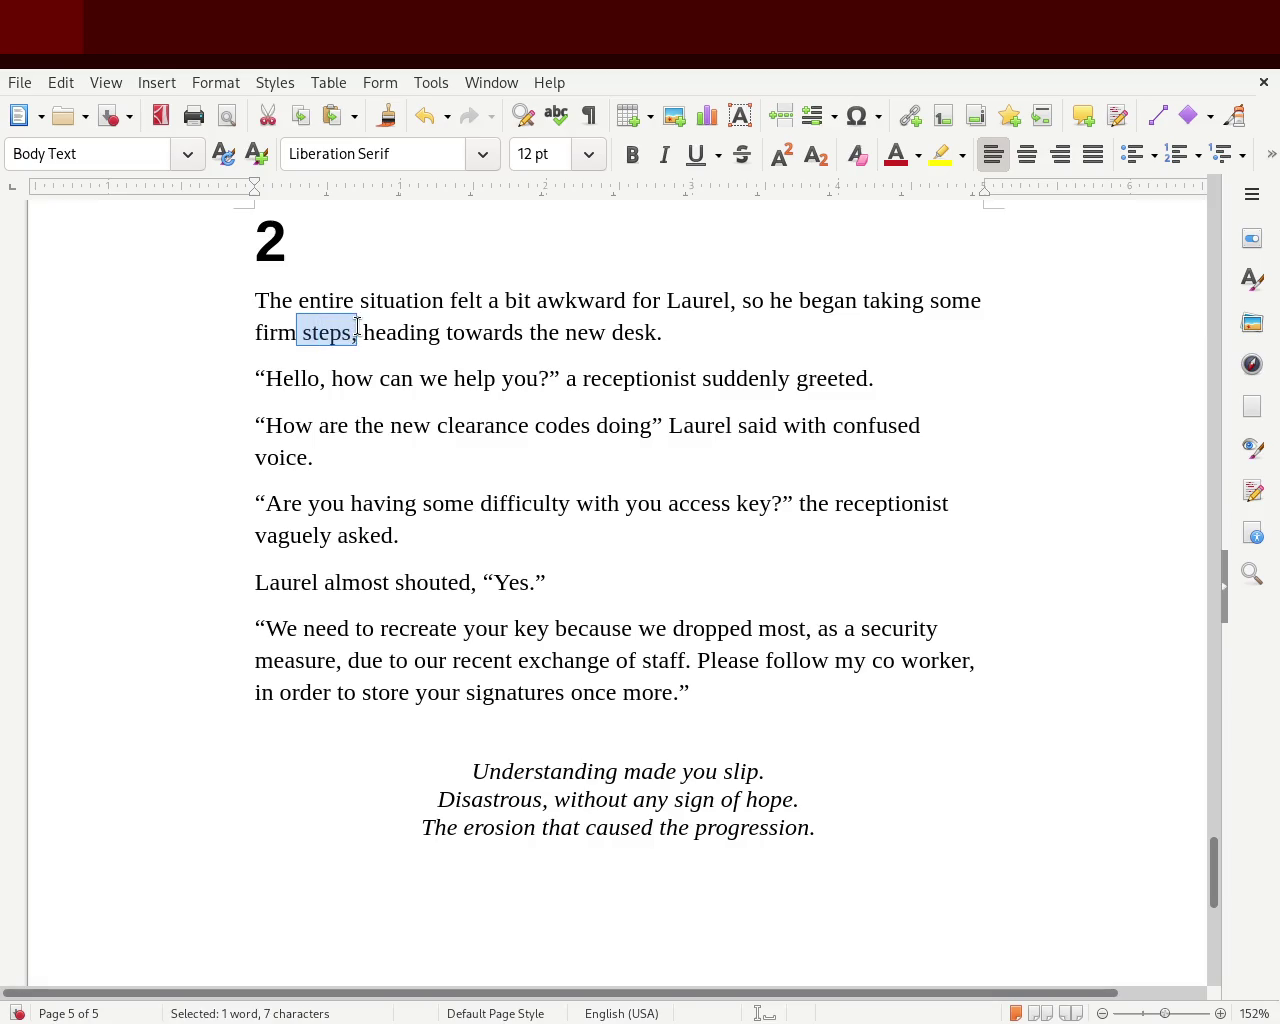
{"action": "key", "text": "Delete"}
{"action": "double_click", "coordinate": [751, 300]}
{"action": "type", "text": "but"}
{"action": "key", "text": "Delete"}
{"action": "key", "text": "Delete"}
{"action": "key", "text": "Delete"}
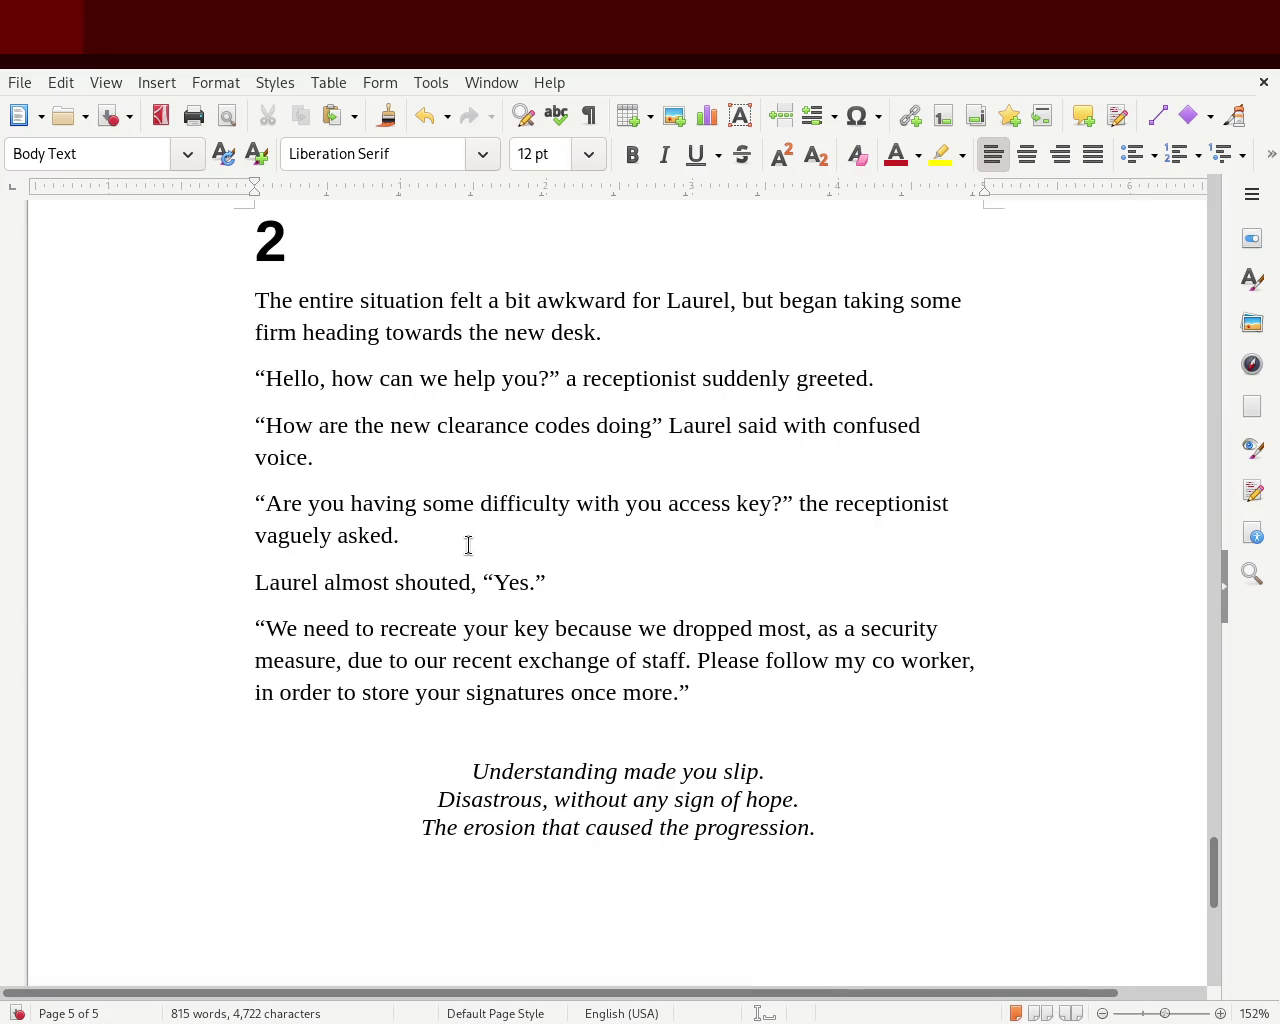
Insert a new paragraph after the receptionist's closing speech ending 'more.”'
{"action": "left_click_drag", "start_coordinate": [279, 582], "coordinate": [582, 588]}
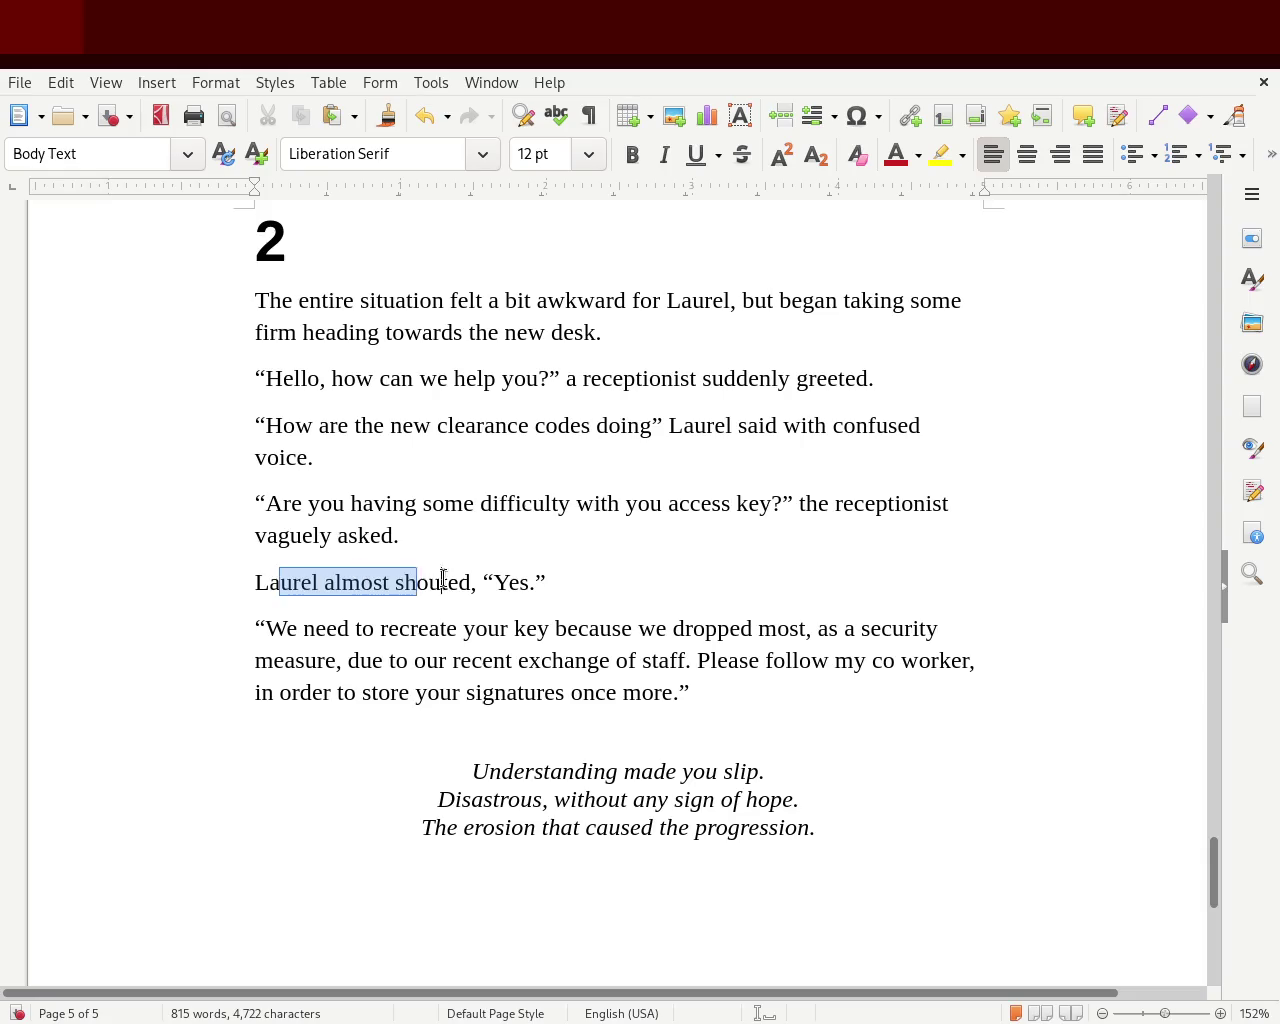
{"action": "left_click", "coordinate": [582, 588]}
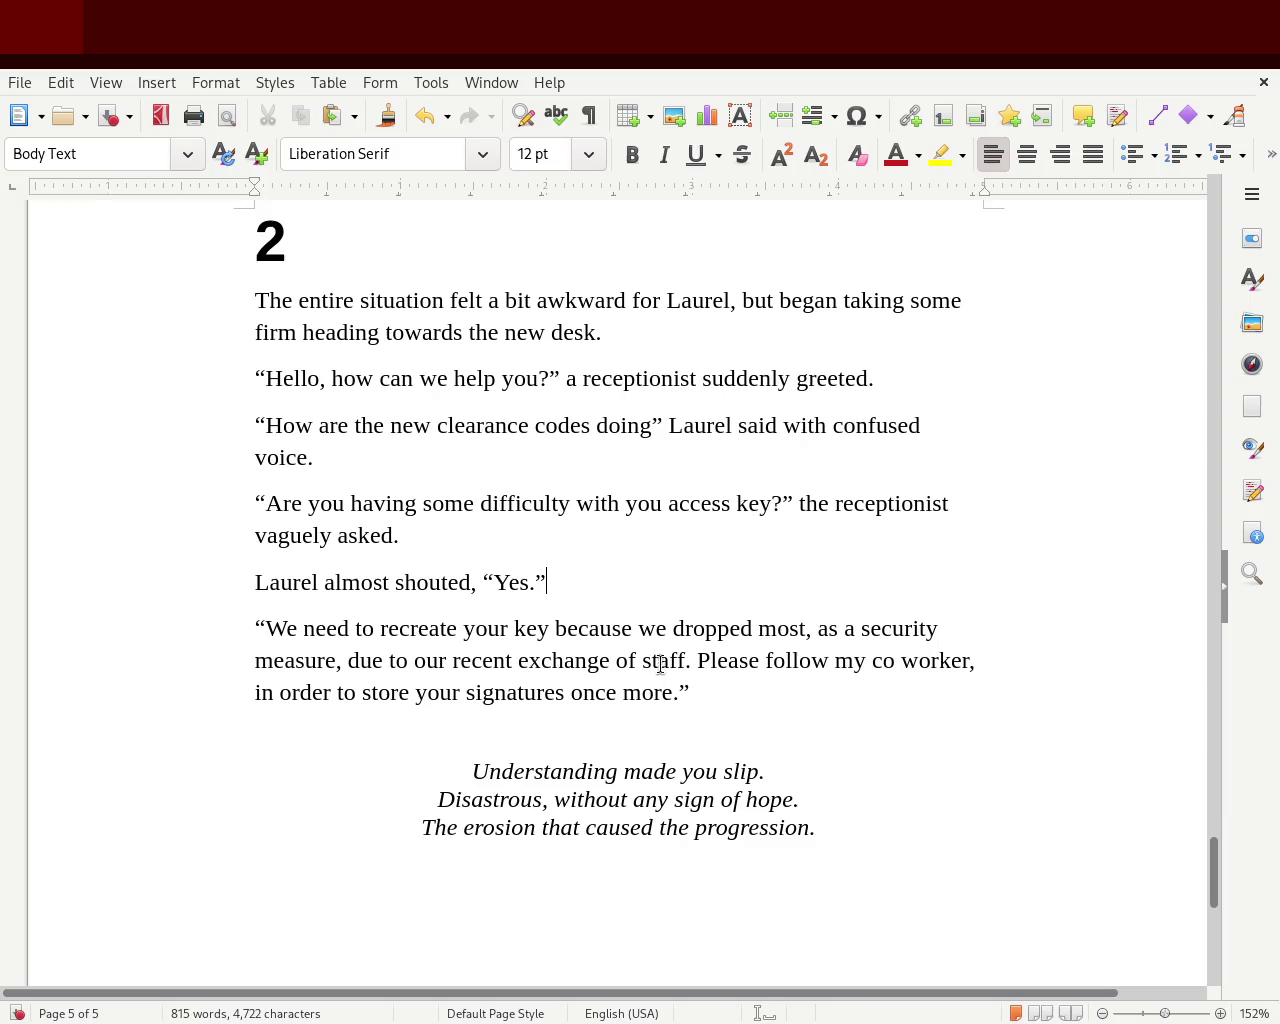
{"action": "mouse_move", "coordinate": [834, 660]}
{"action": "left_mouse_down"}
{"action": "mouse_move", "coordinate": [409, 697]}
{"action": "mouse_move", "coordinate": [709, 692]}
{"action": "left_mouse_up"}
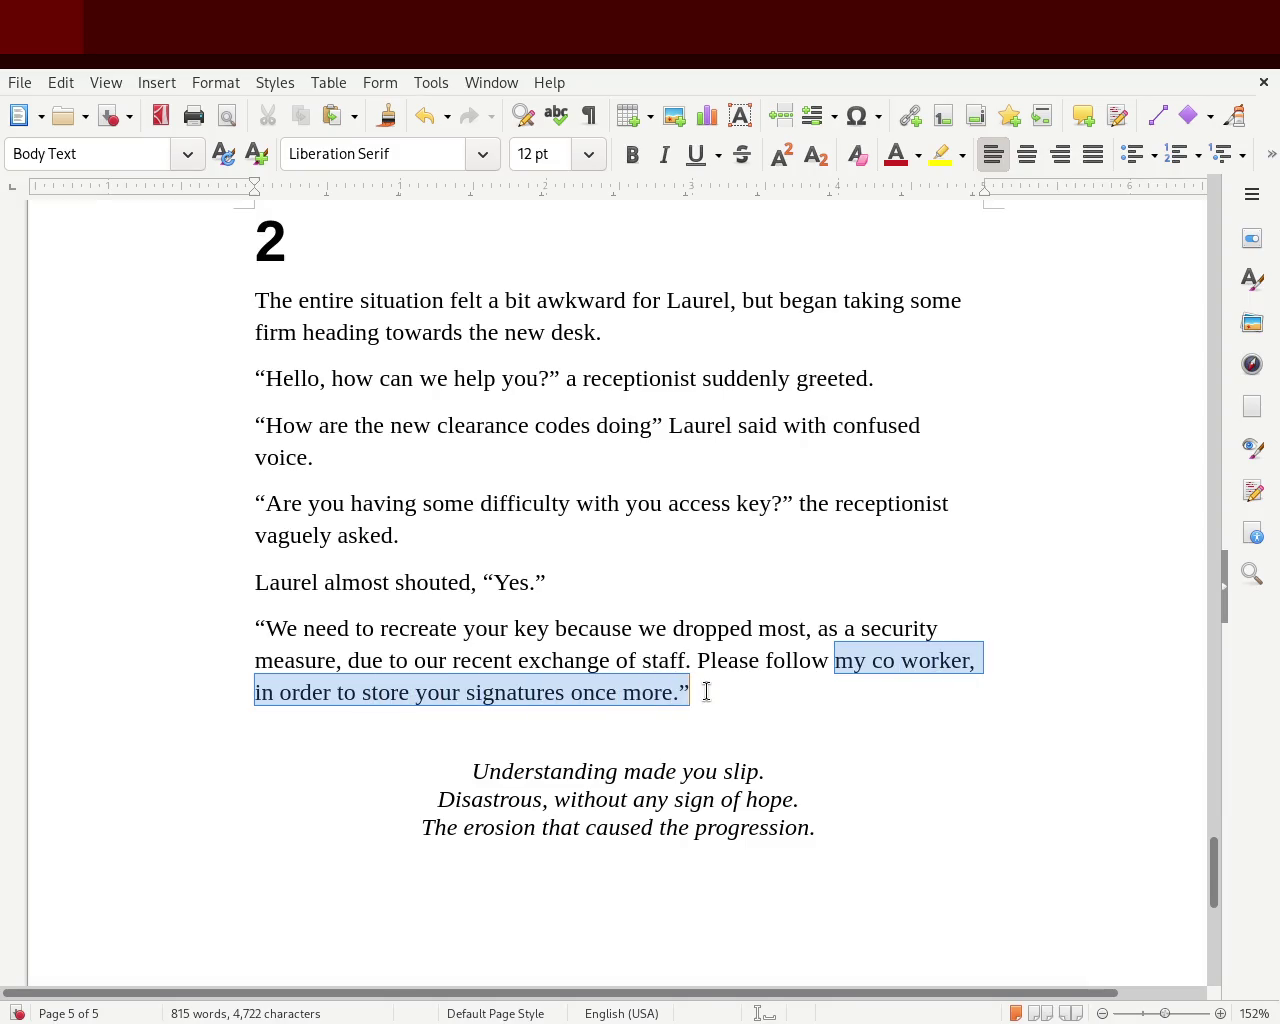
{"action": "left_click", "coordinate": [709, 692]}
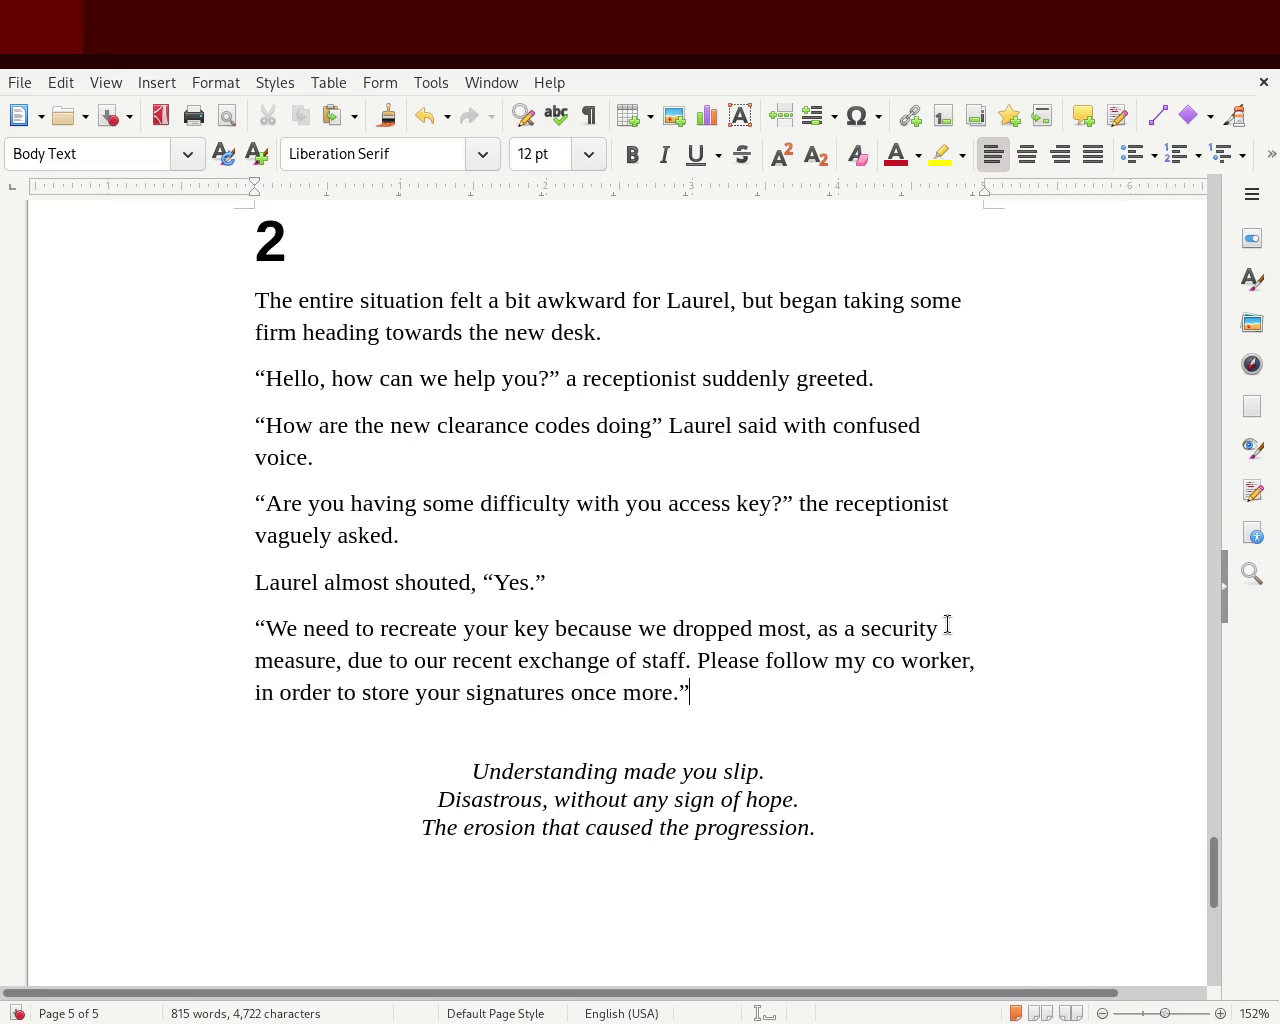
{"action": "key", "text": "Return"}
{"action": "key", "text": "Return"}
{"action": "key", "text": "BackSpace"}
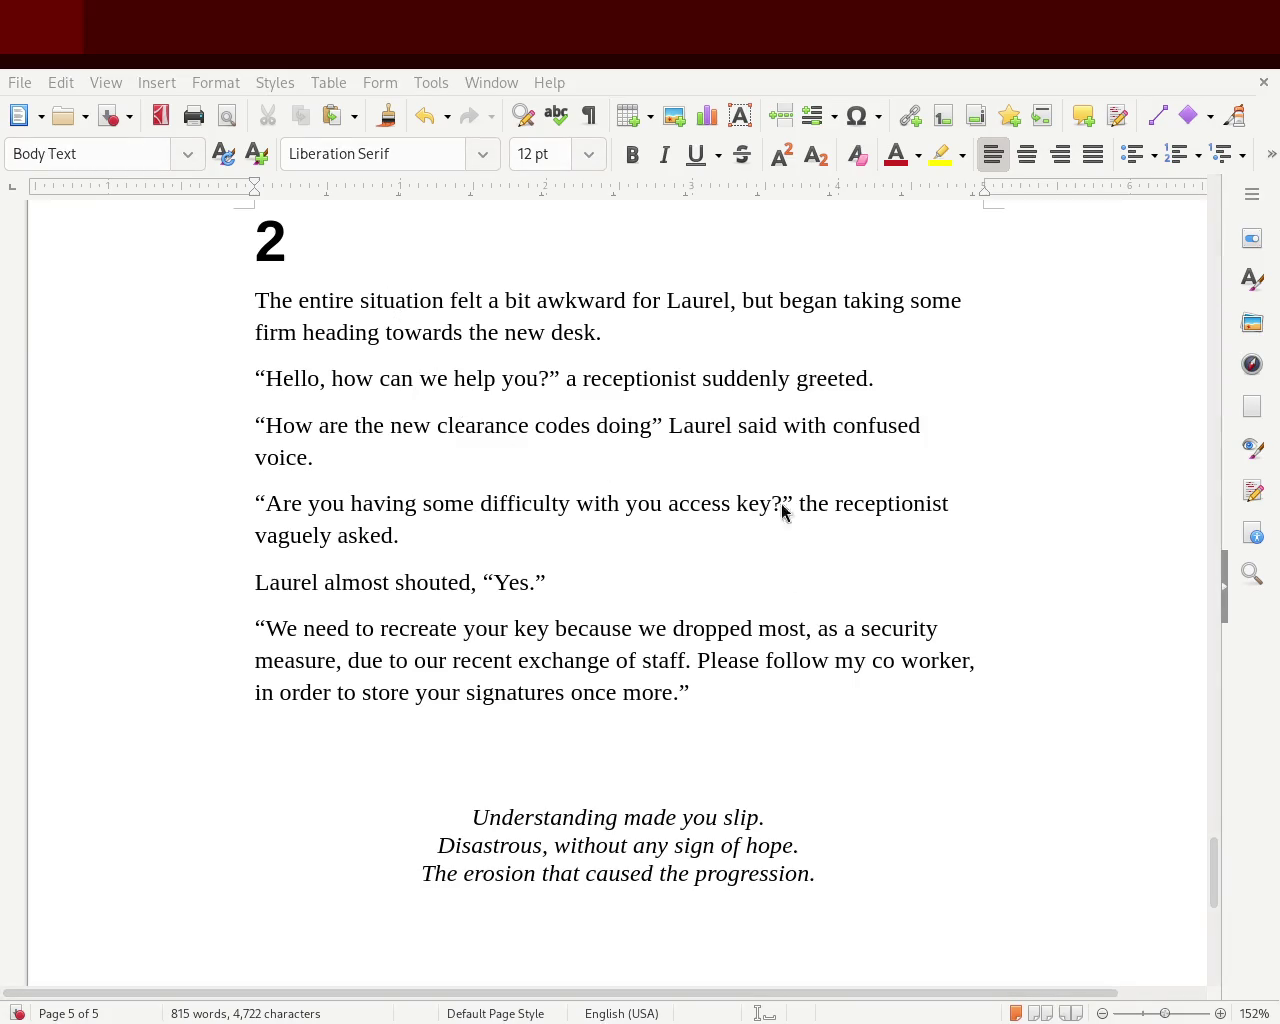
Begin the new paragraph with 'Following the other receptionists,' and fix the typos
{"action": "type", "text": "Fllo"}
{"action": "type", "text": "wwon"}
{"action": "key", "text": "BackSpace"}
{"action": "key", "text": "BackSpace"}
{"action": "key", "text": "BackSpace"}
{"action": "key", "text": "BackSpace"}
{"action": "type", "text": "llown"}
{"action": "key", "text": "BackSpace"}
{"action": "type", "text": "ing"}
{"action": "key", "text": "BackSpace"}
{"action": "type", "text": "another"}
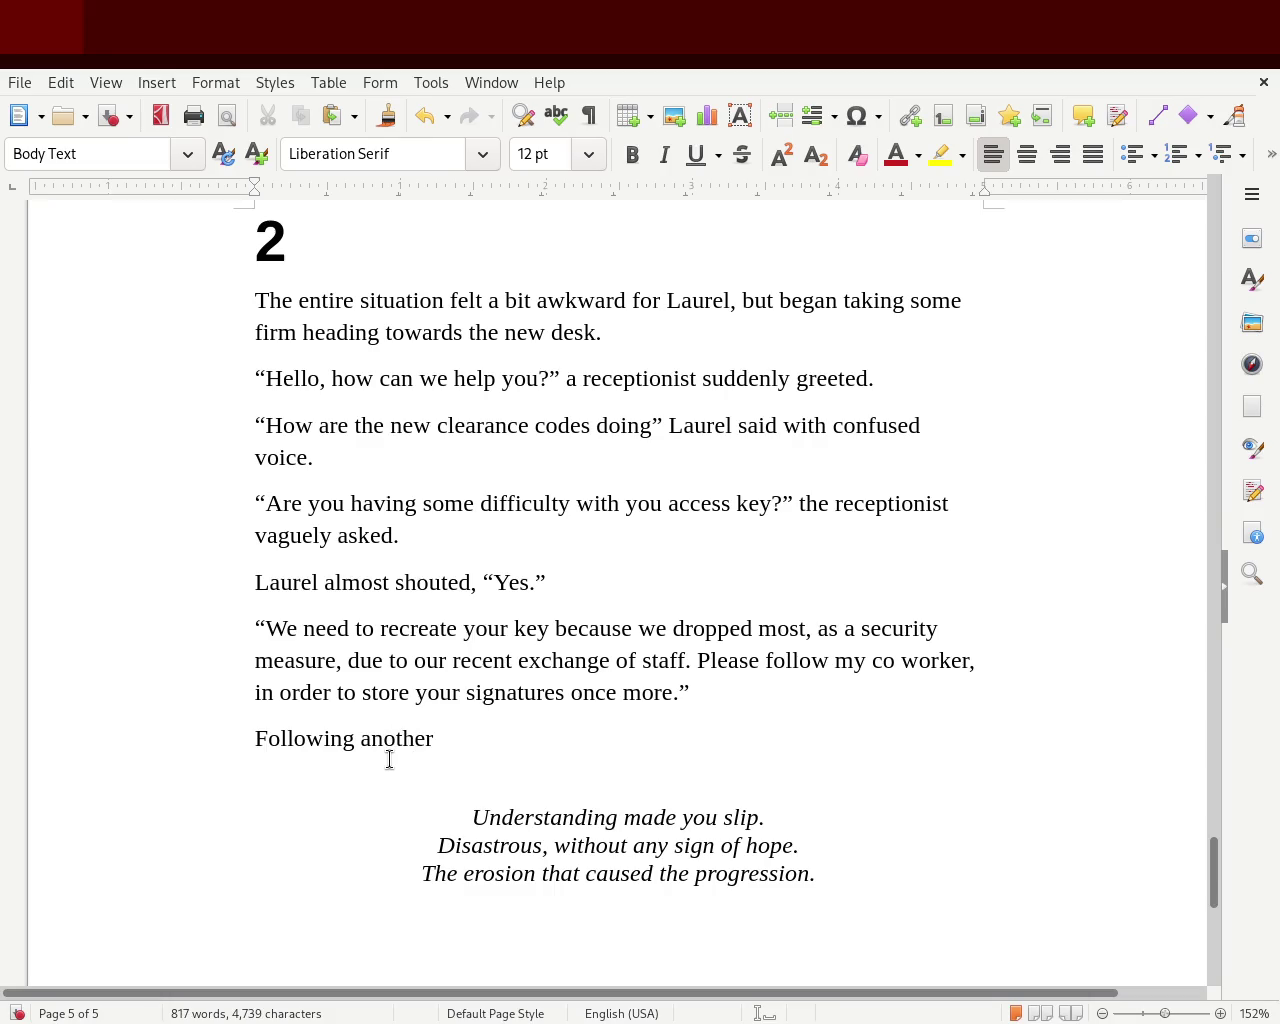
{"action": "type", "text": " receptionists"}
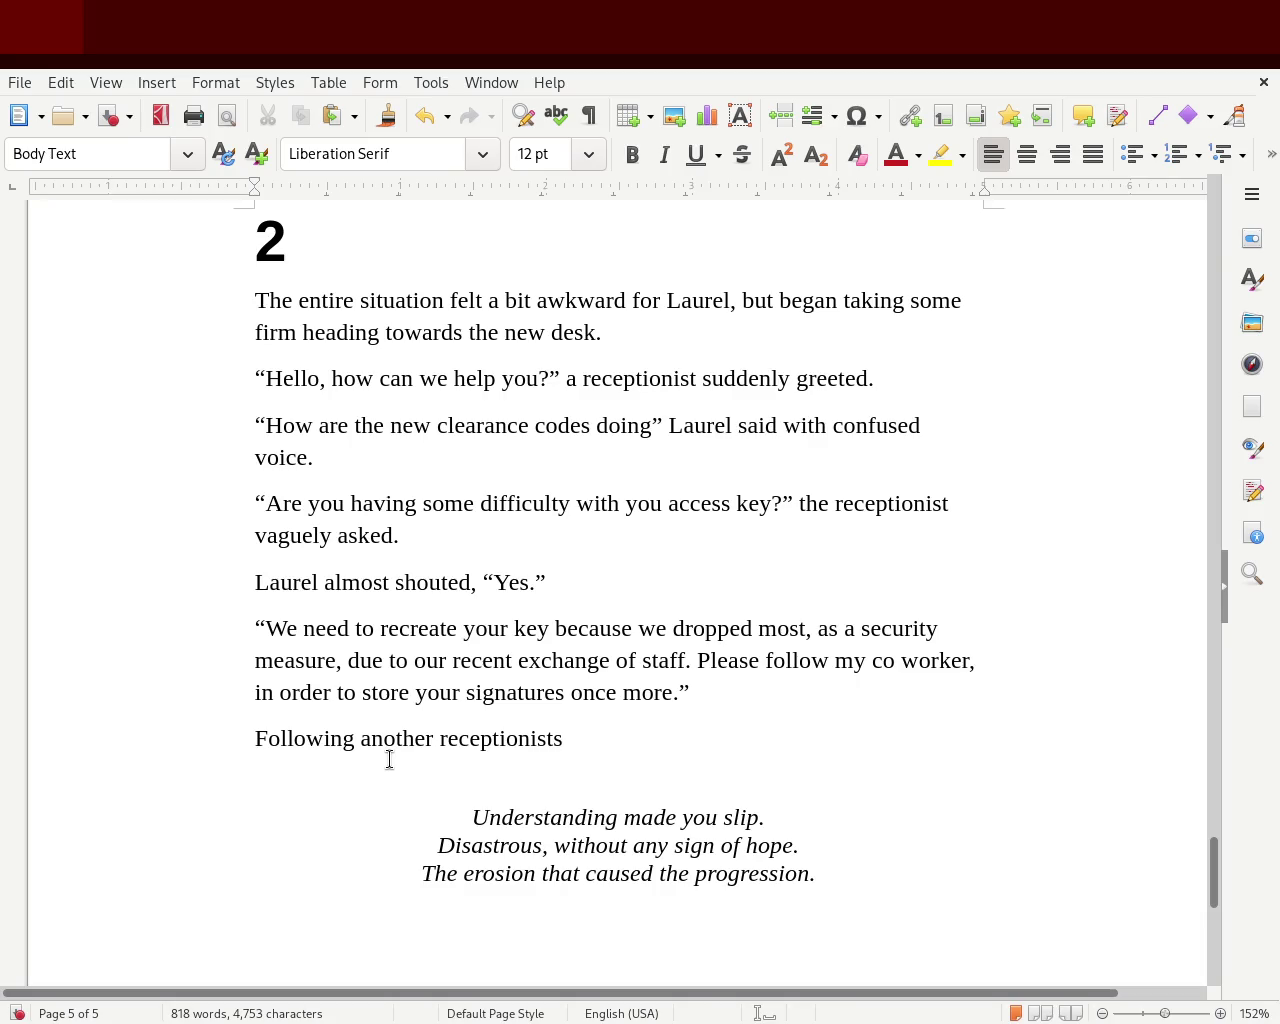
{"action": "key", "text": "BackSpace"}
{"action": "key", "text": "BackSpace"}
{"action": "key", "text": "BackSpace"}
{"action": "key", "text": "BackSpace"}
{"action": "key", "text": "BackSpace"}
{"action": "key", "text": "BackSpace"}
{"action": "key", "text": "BackSpace"}
{"action": "type", "text": "the other"}
{"action": "left_click", "coordinate": [600, 751]}
{"action": "left_click", "coordinate": [612, 745]}
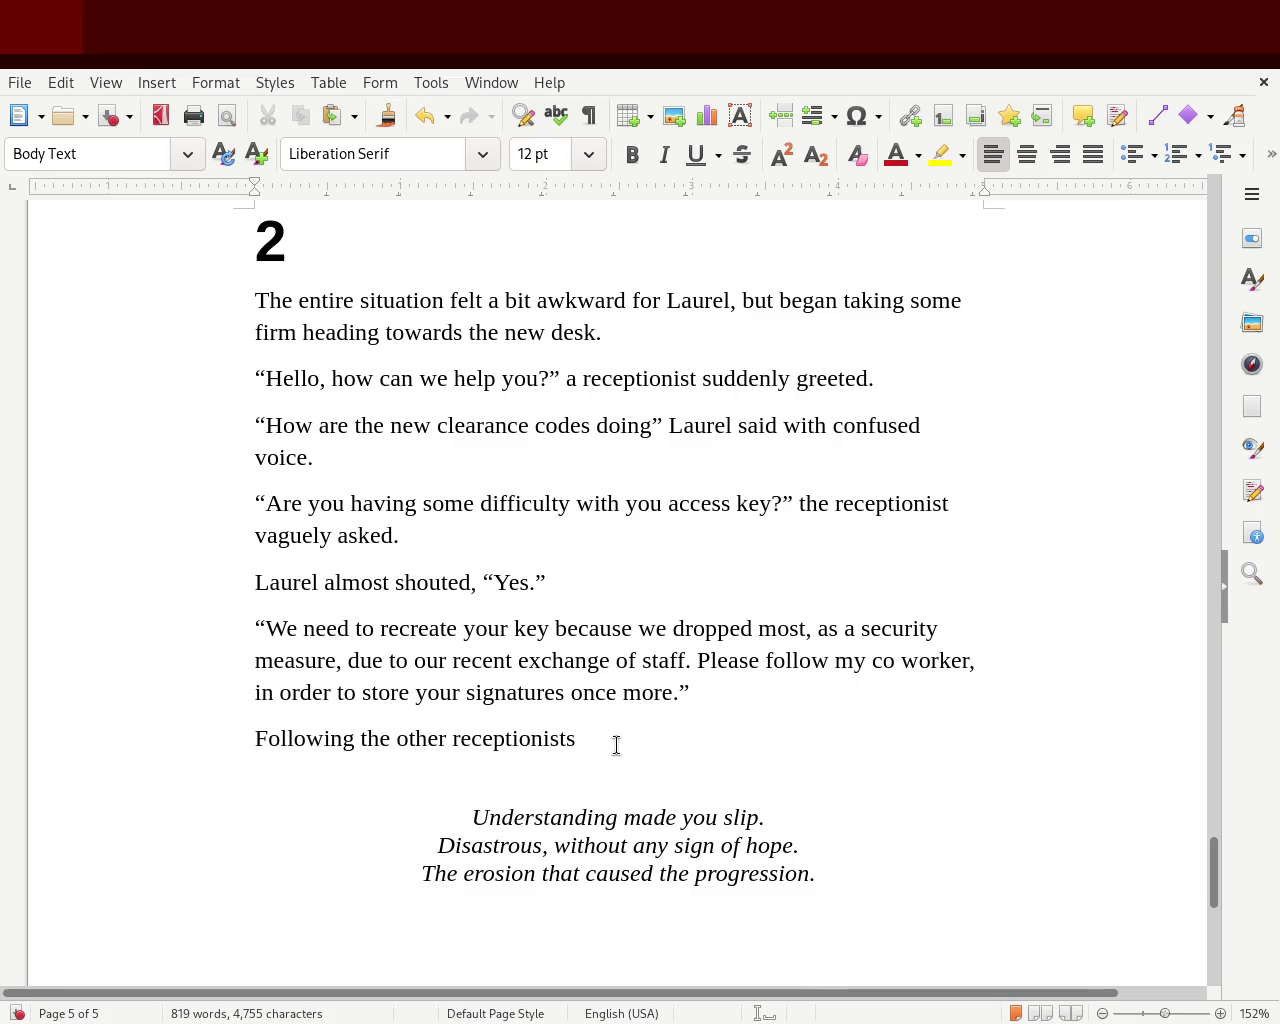
{"action": "type", "text": "w"}
{"action": "key", "text": "BackSpace"}
{"action": "type", "text": "the"}
Continue with 'they headed behind the wall where the desk stood and went into an almost closed off room deeper within the hall.'
{"action": "type", "text": "headed tw"}
{"action": "key", "text": "BackSpace"}
{"action": "type", "text": "ow"}
{"action": "key", "text": "BackSpace"}
{"action": "key", "text": "BackSpace"}
{"action": "key", "text": "BackSpace"}
{"action": "type", "text": "behind"}
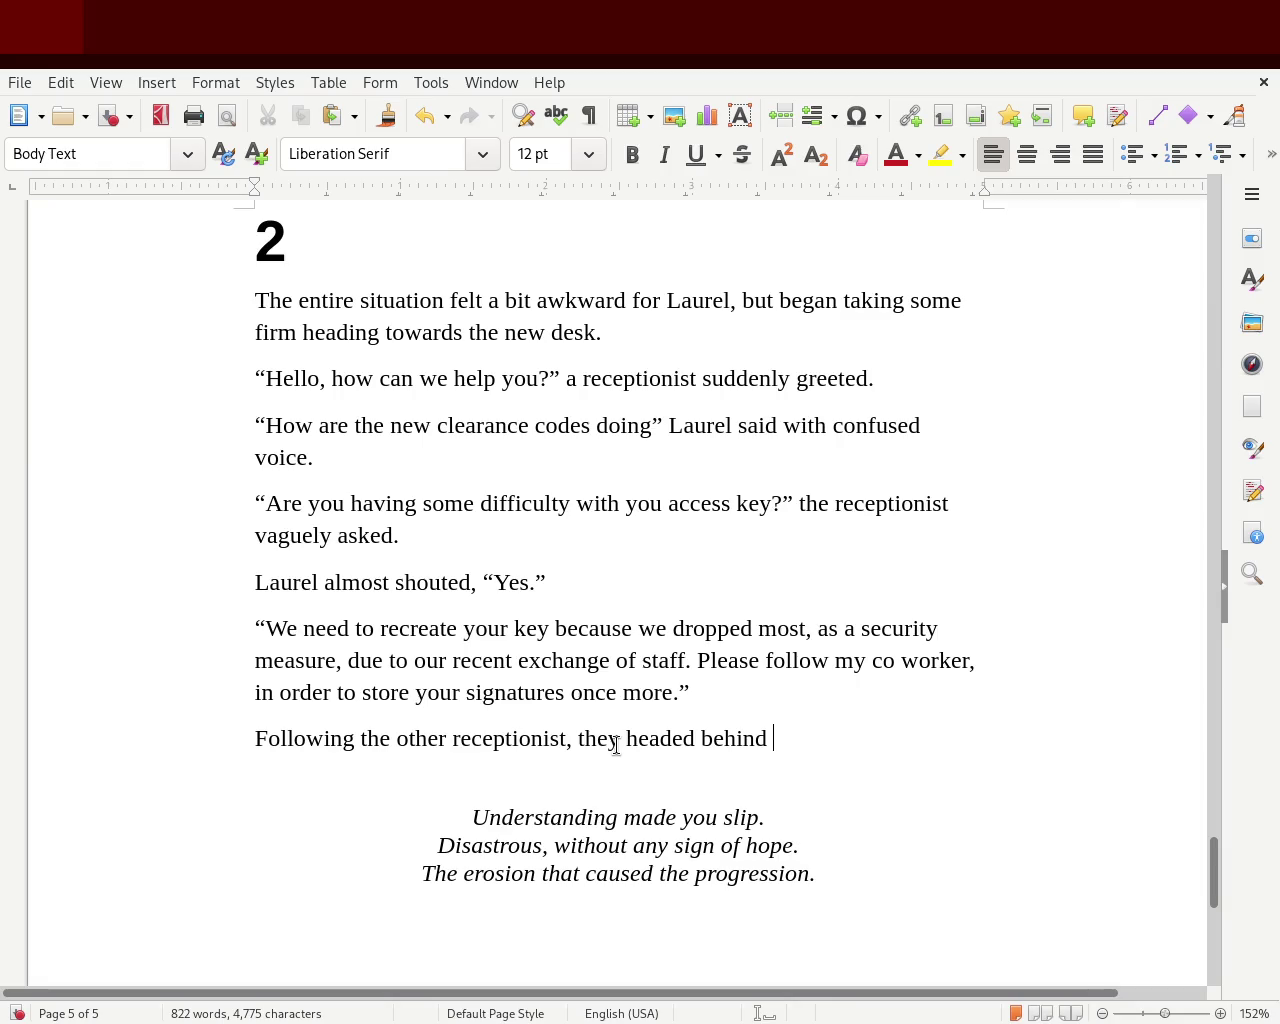
{"action": "type", "text": "the wall "}
{"action": "type", "text": "where the desk stood "}
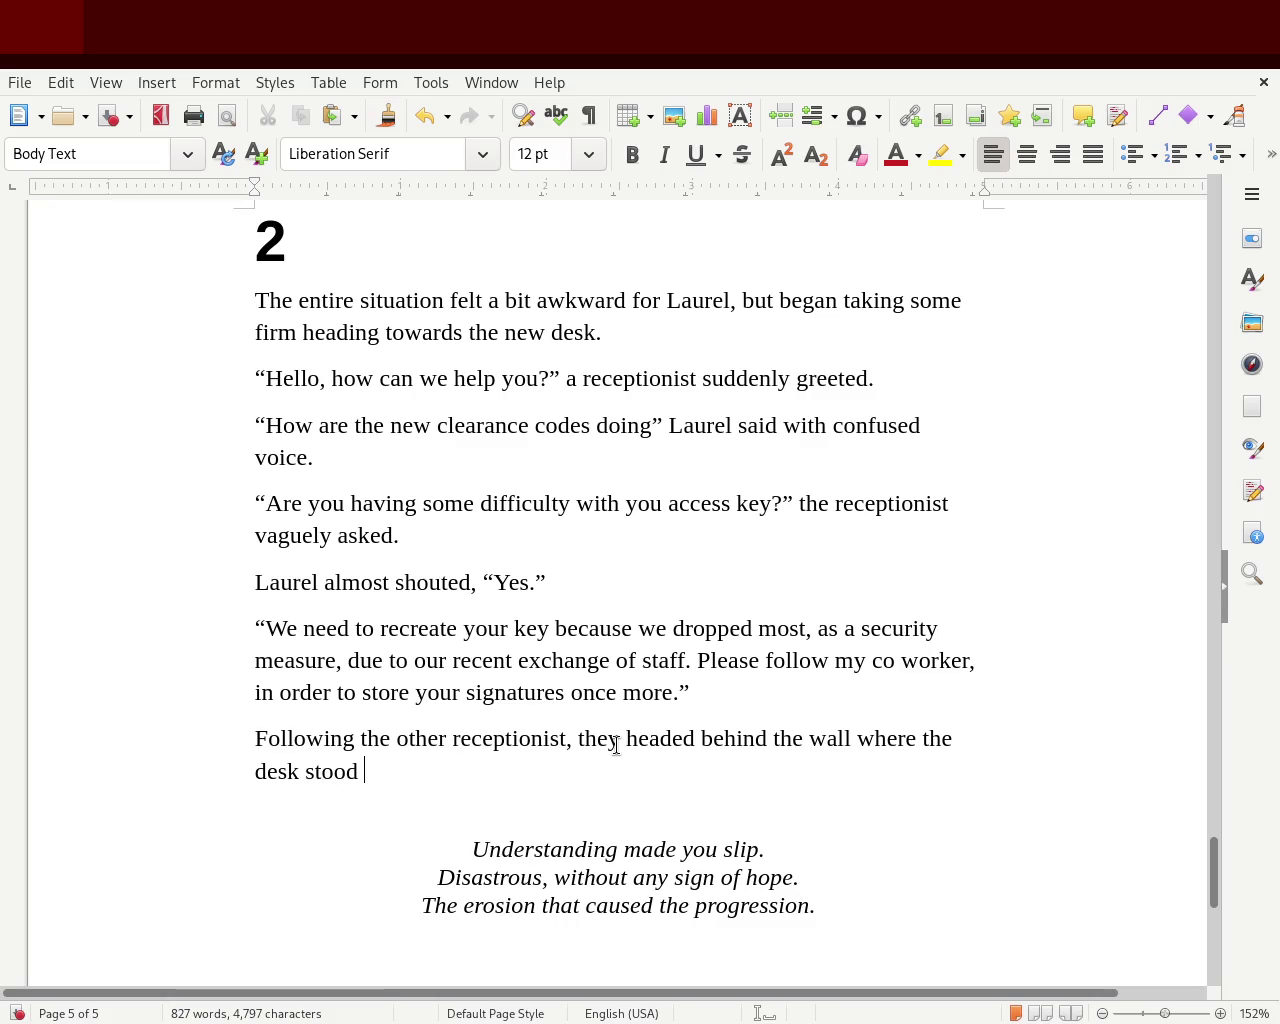
{"action": "type", "text": "and went into"}
{"action": "key", "text": "BackSpace"}
{"action": "key", "text": "BackSpace"}
{"action": "type", "text": "nto "}
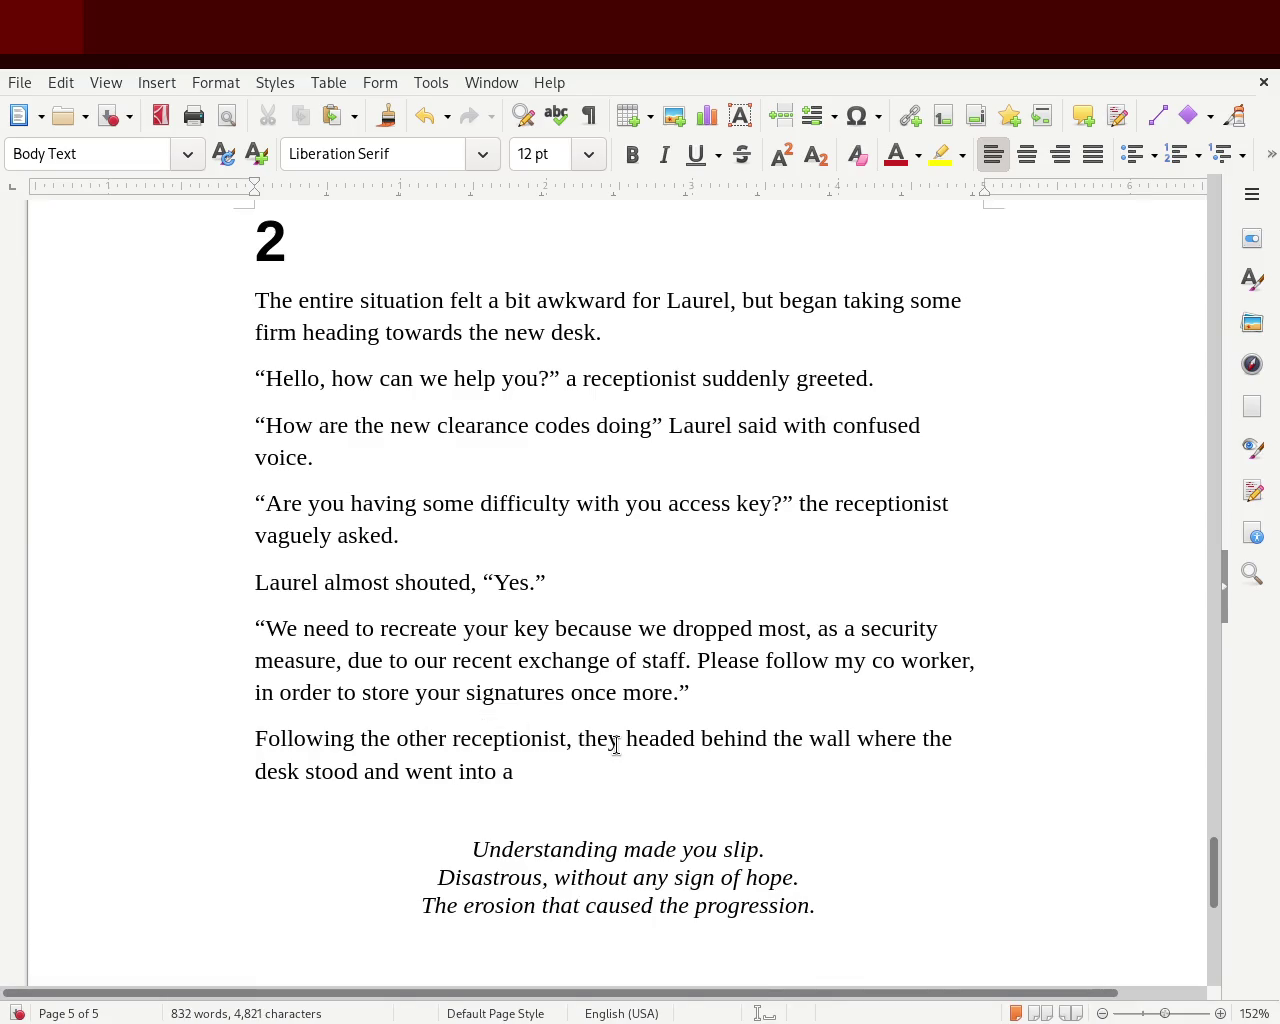
{"action": "type", "text": "an almost closed off room "}
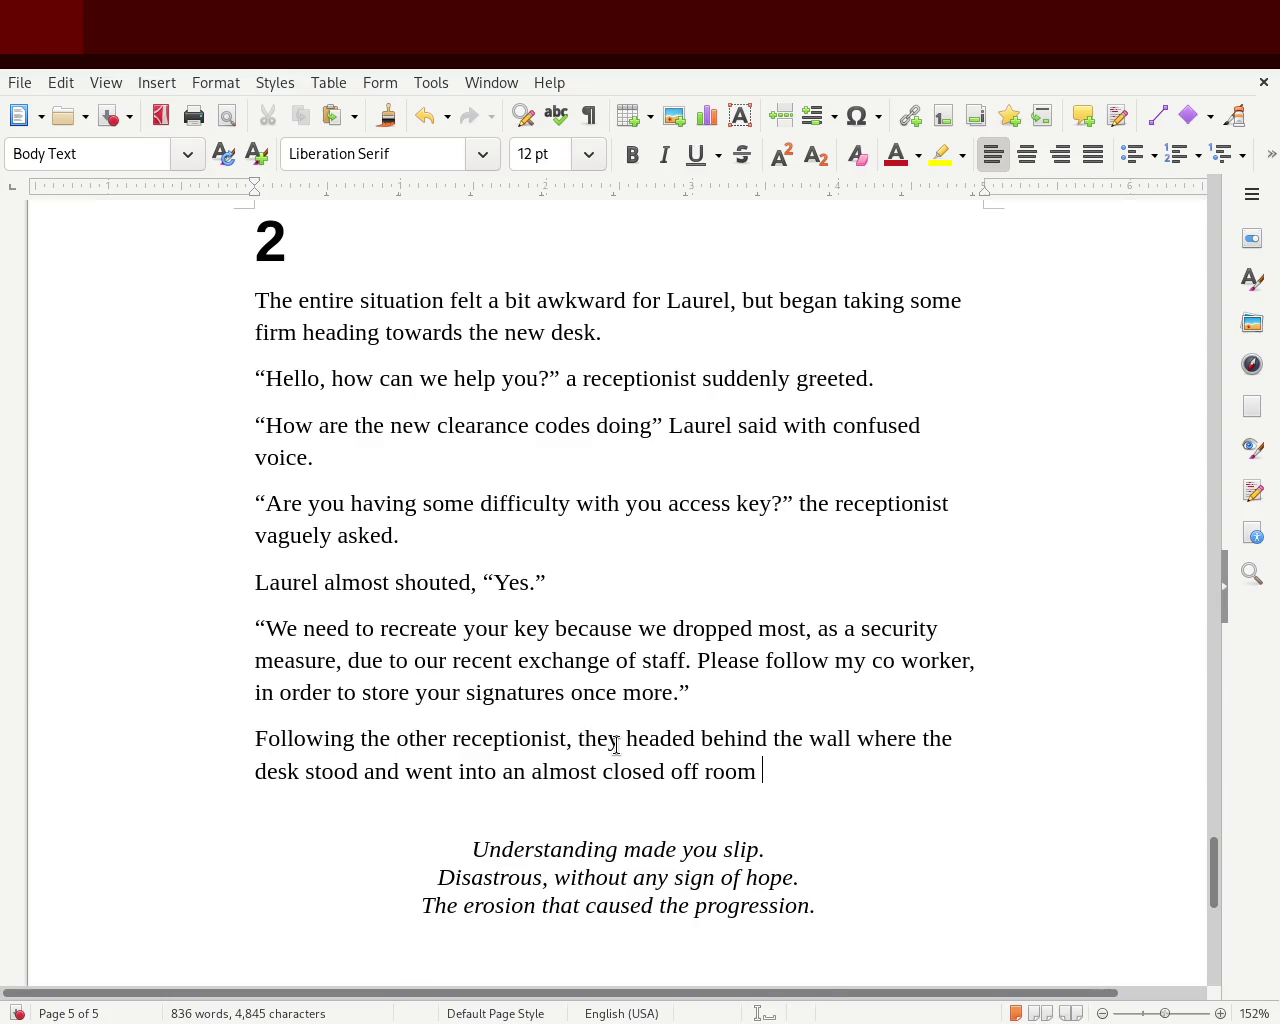
{"action": "type", "text": "deep"}
{"action": "key", "text": "BackSpace"}
{"action": "type", "text": "epedi"}
{"action": "key", "text": "BackSpace"}
{"action": "key", "text": "BackSpace"}
{"action": "type", "text": "re"}
{"action": "key", "text": "BackSpace"}
{"action": "key", "text": "BackSpace"}
{"action": "type", "text": "re"}
{"action": "key", "text": "BackSpace"}
{"action": "key", "text": "BackSpace"}
{"action": "type", "text": "er within the hallt."}
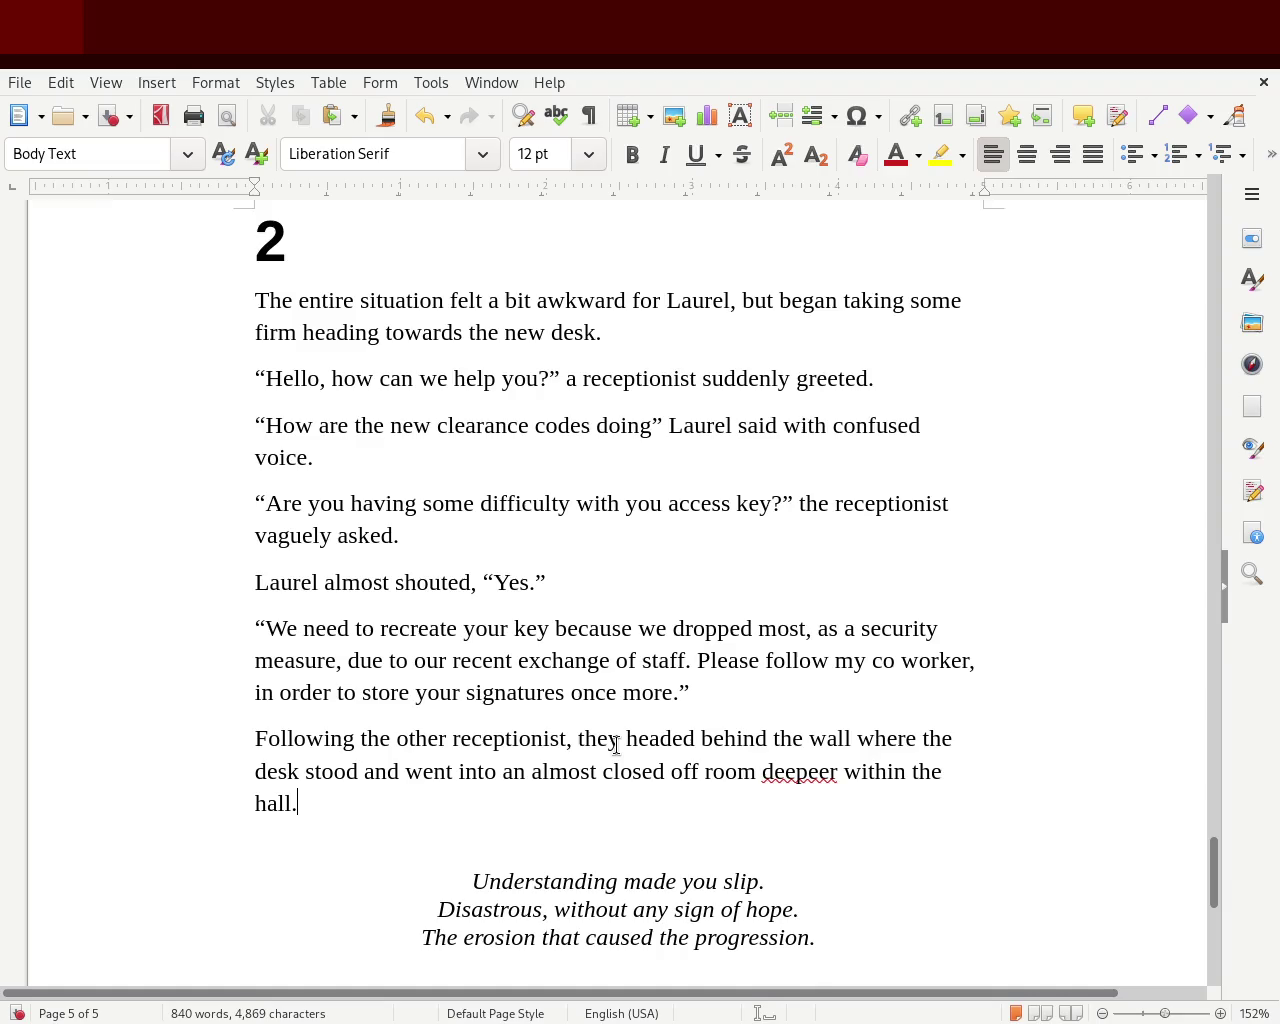
Reword the sentence so they 'headed to a … closed off area' instead of a room
{"action": "left_click", "coordinate": [627, 740]}
{"action": "double_click", "coordinate": [660, 738]}
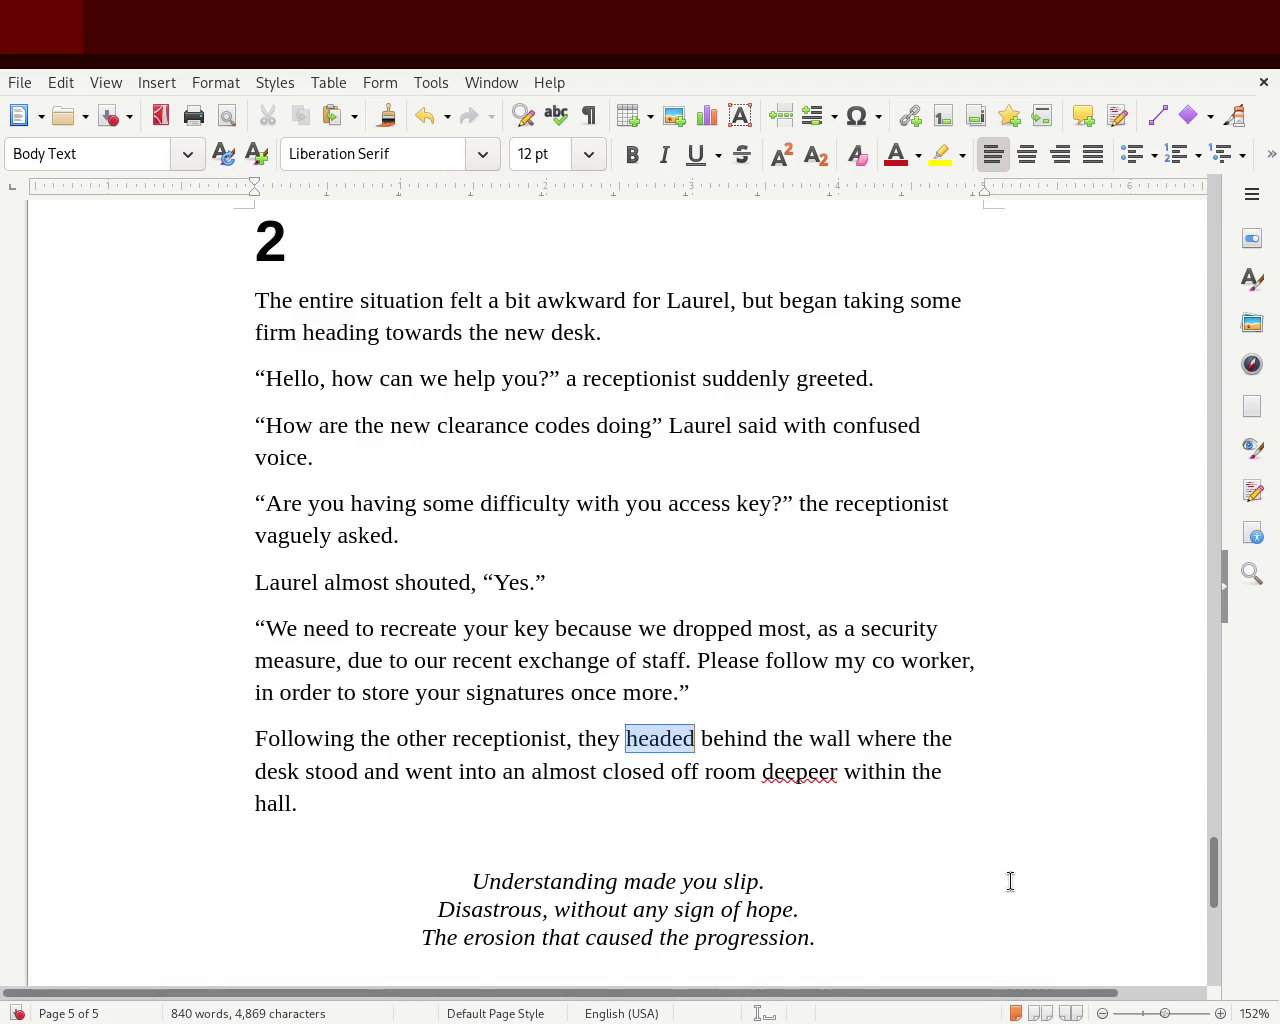
{"action": "type", "text": "went"}
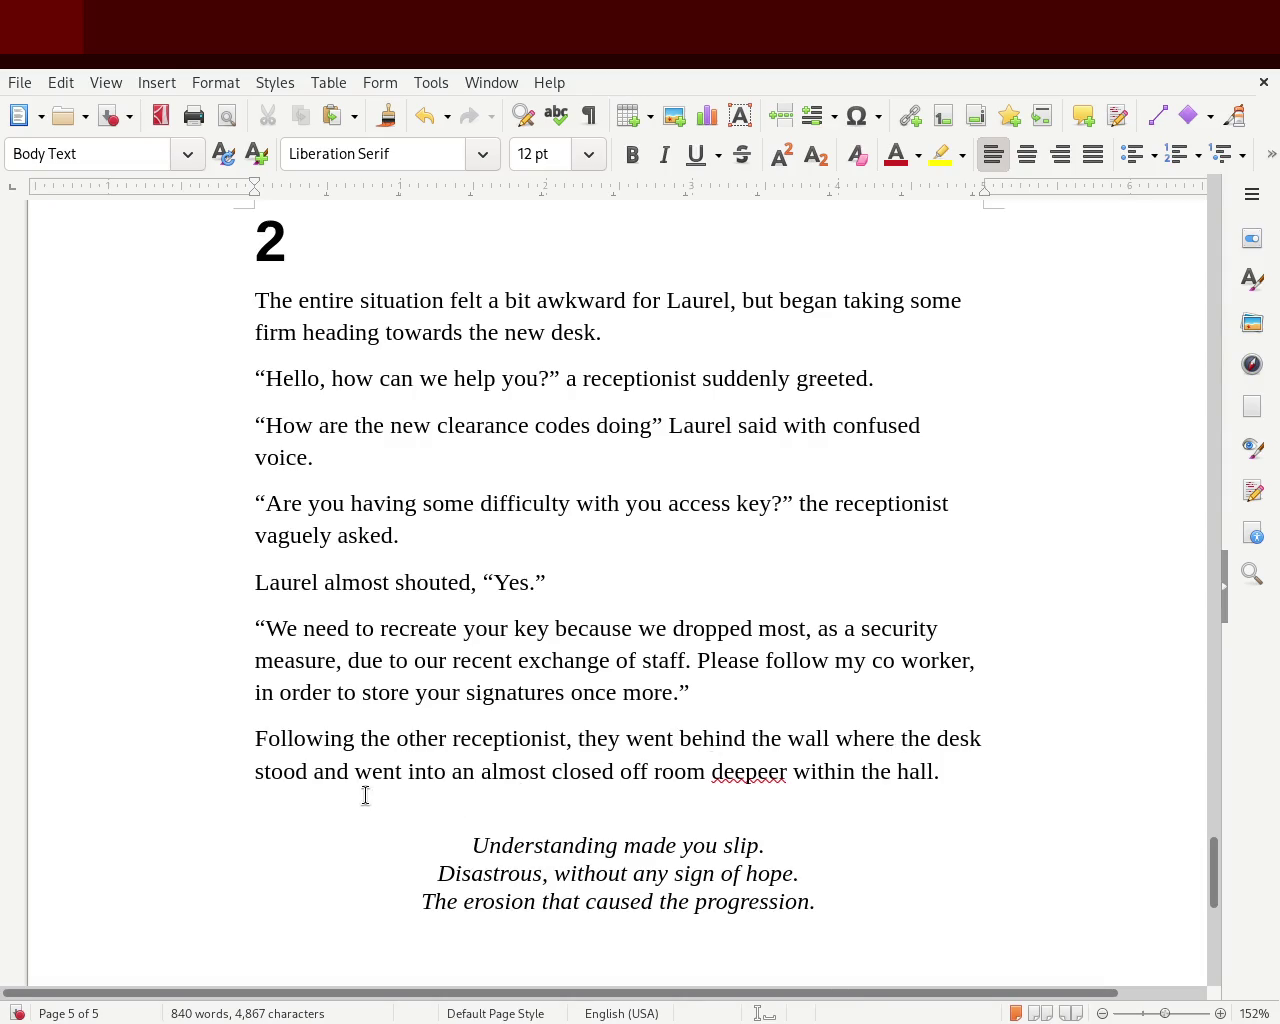
{"action": "double_click", "coordinate": [415, 771]}
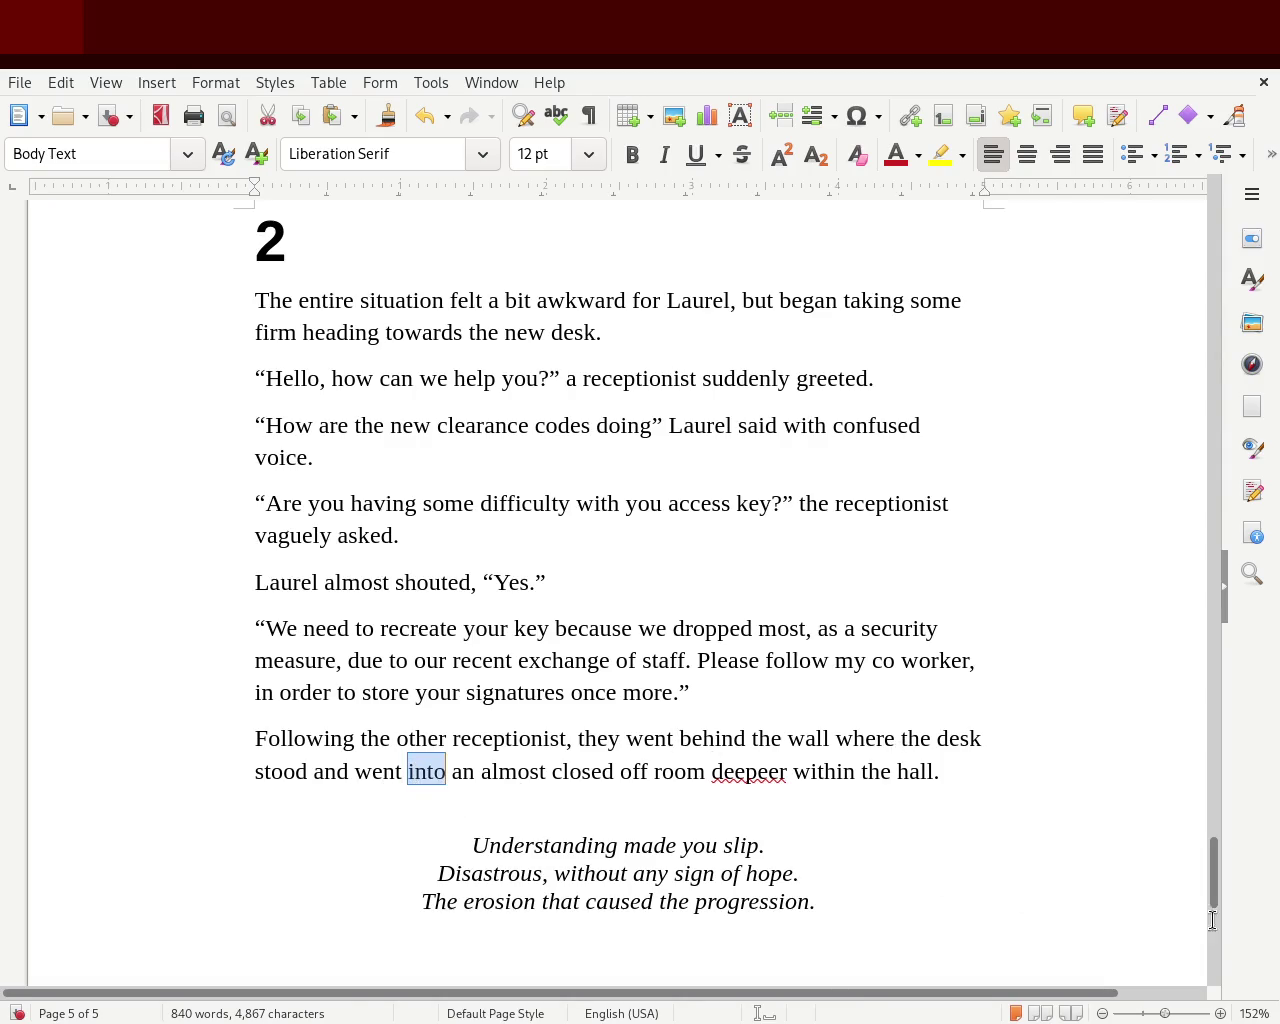
{"action": "key", "text": "Left"}
{"action": "key", "text": "Left"}
{"action": "key", "text": "Left"}
{"action": "key", "text": "Left"}
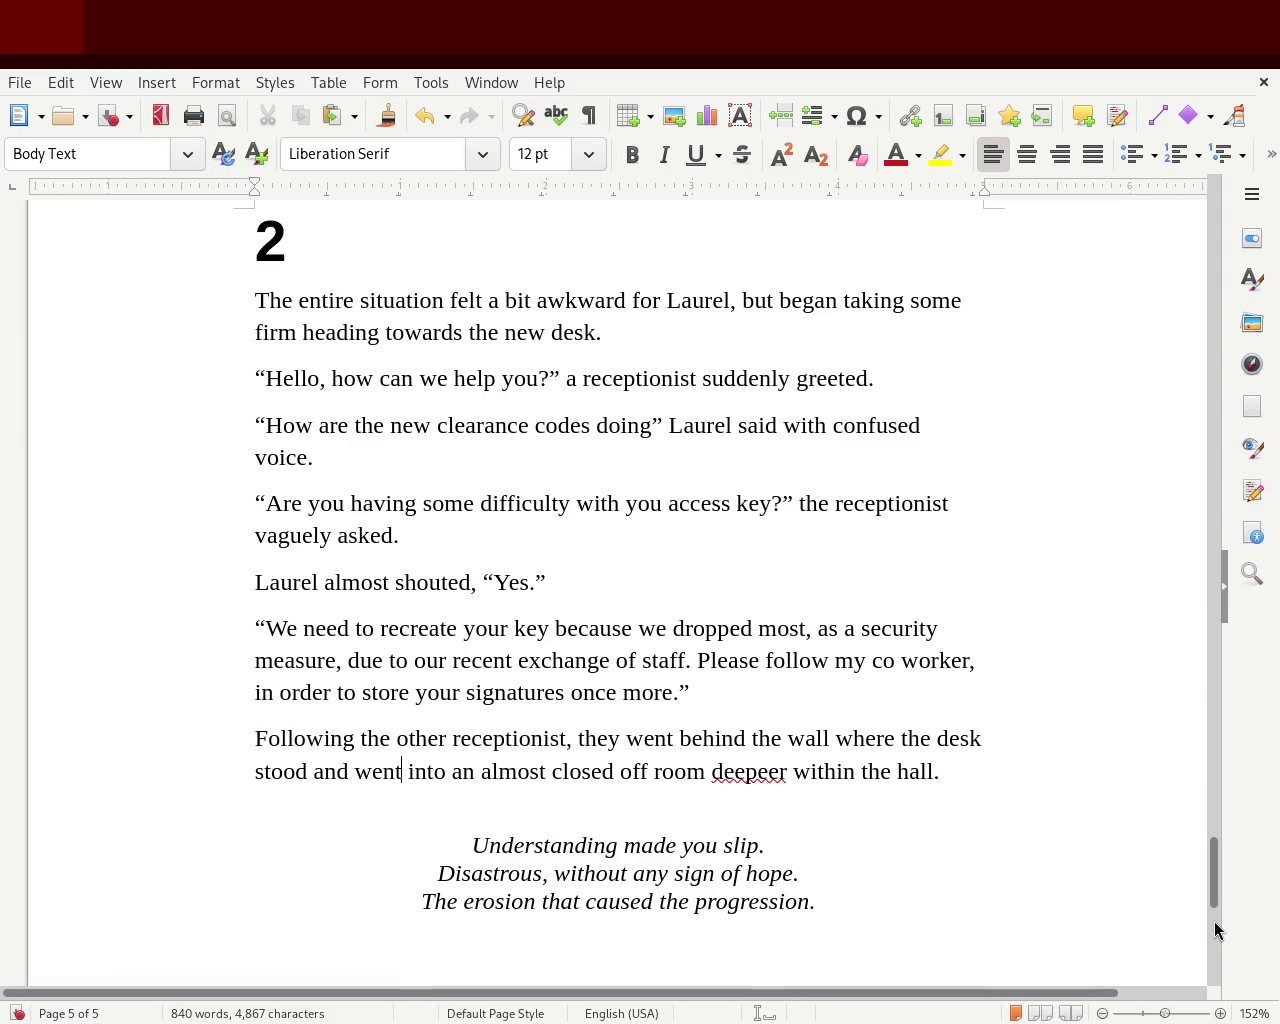
{"action": "key", "text": "Left"}
{"action": "key", "text": "Left"}
{"action": "key", "text": "Left"}
{"action": "key", "text": "Delete"}
{"action": "key", "text": "Delete"}
{"action": "key", "text": "Delete"}
{"action": "key", "text": "Delete"}
{"action": "key", "text": "Delete"}
{"action": "key", "text": "Delete"}
{"action": "key", "text": "Delete"}
{"action": "key", "text": "Delete"}
{"action": "key", "text": "Delete"}
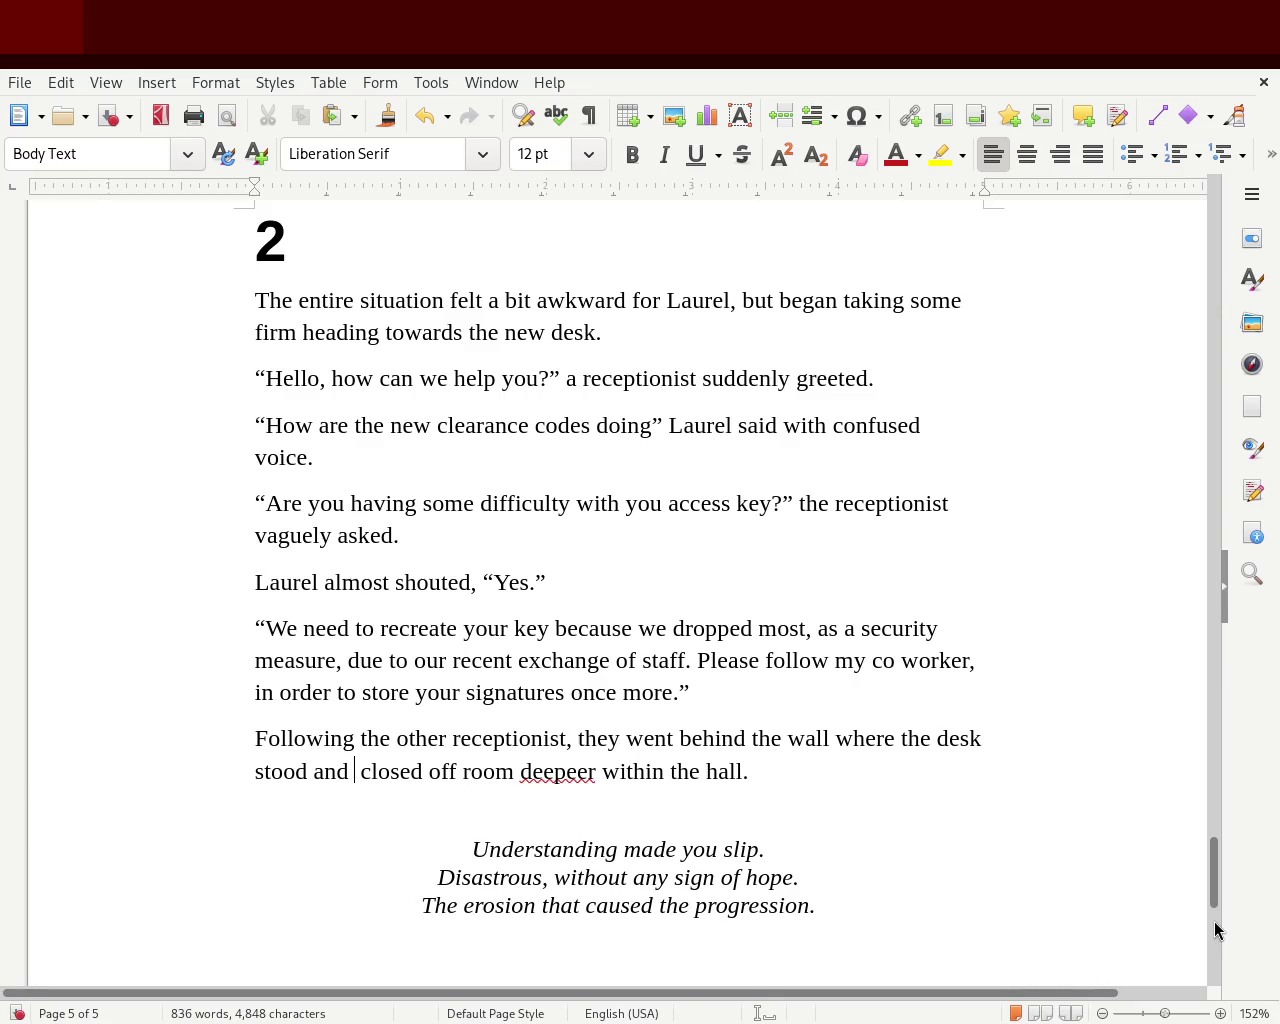
{"action": "type", "text": "headed"}
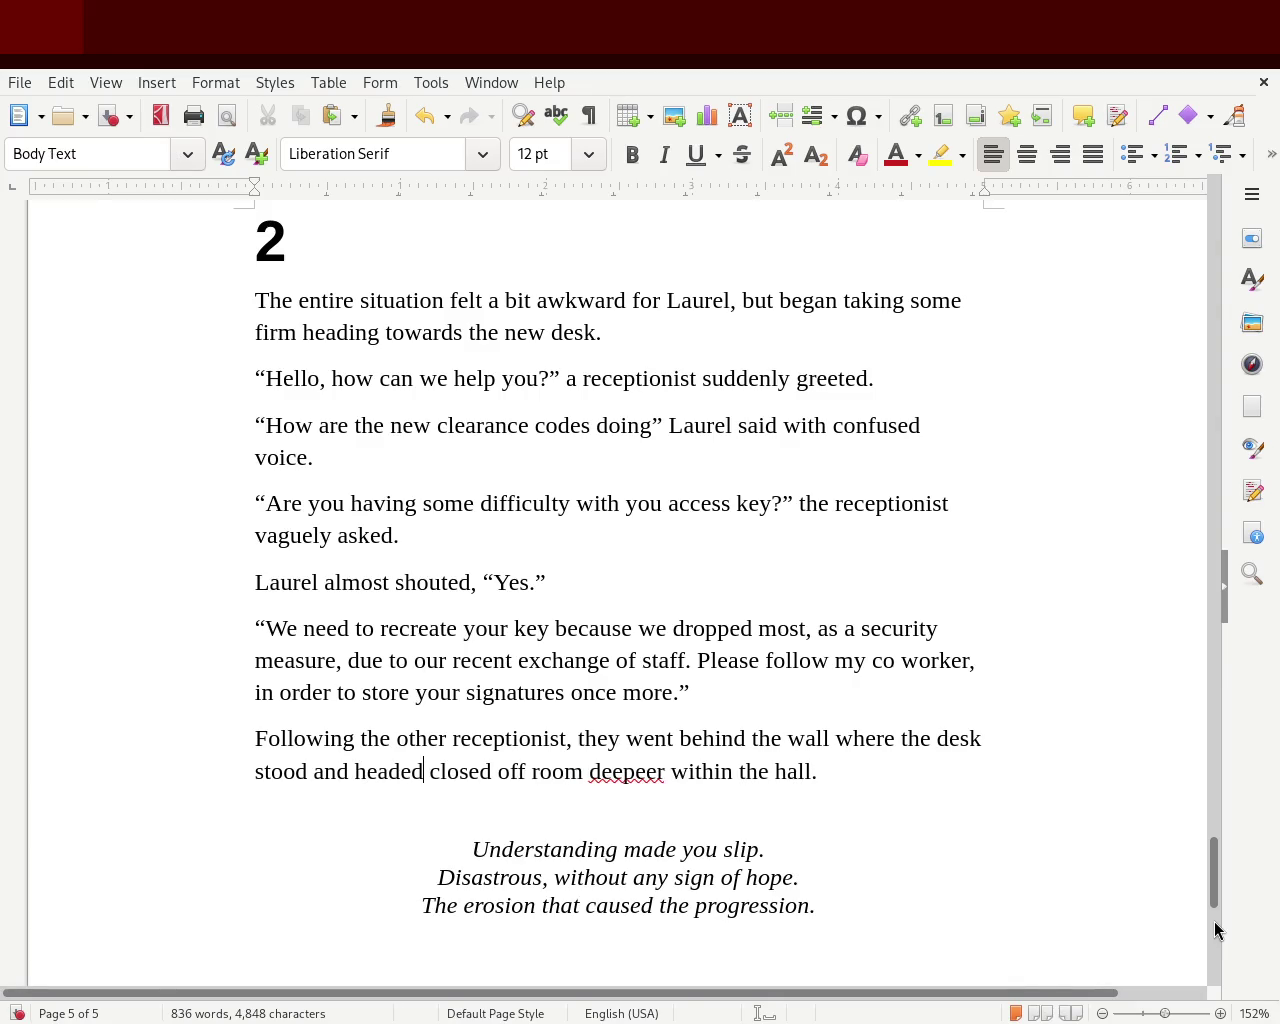
{"action": "type", "text": " to"}
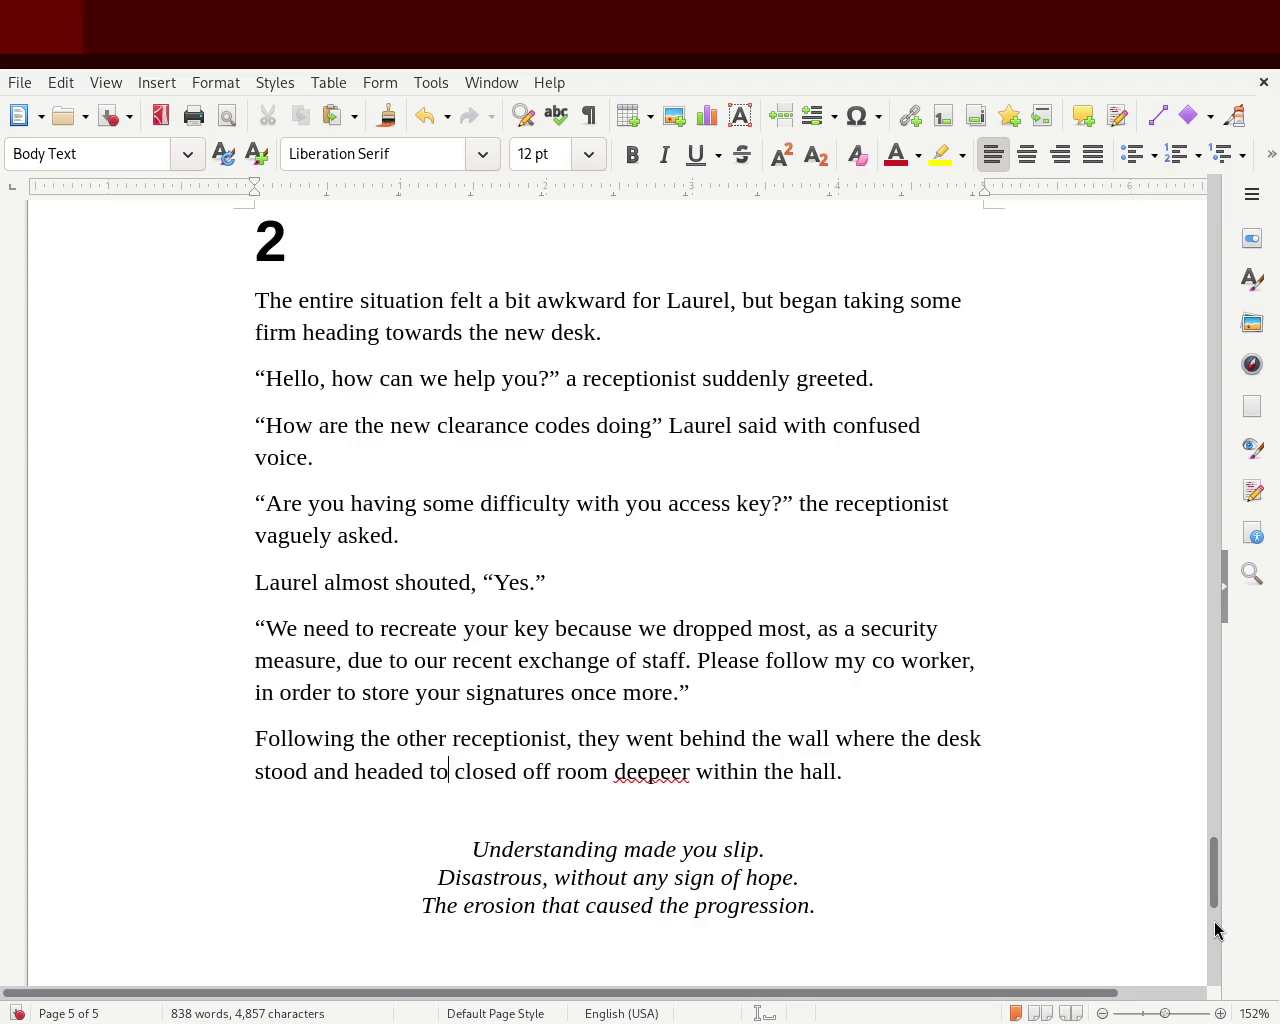
{"action": "type", "text": " a"}
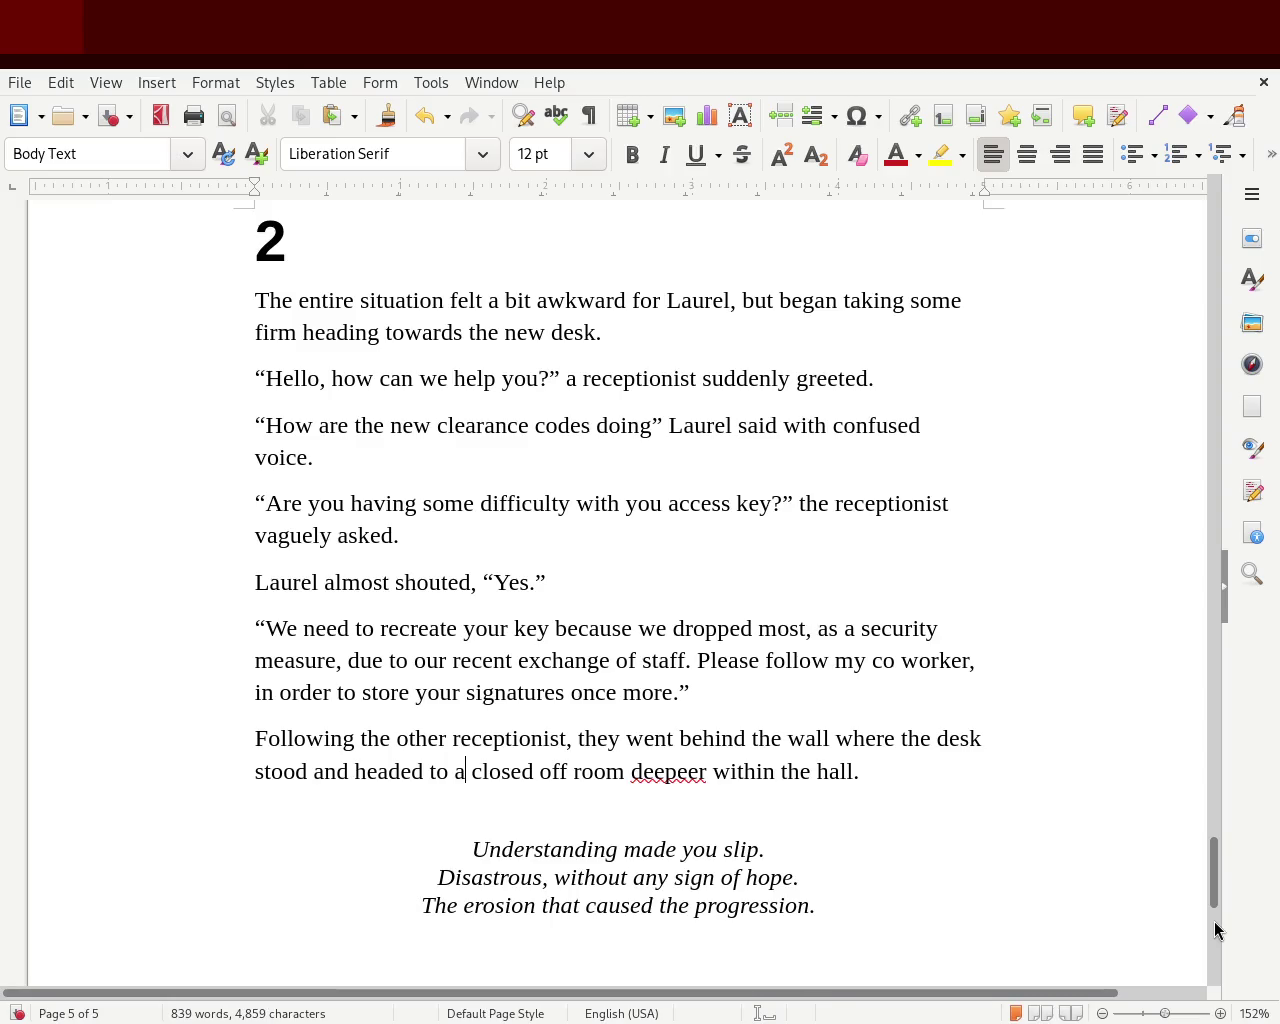
{"action": "key", "text": "Right"}
{"action": "key", "text": "Right"}
{"action": "key", "text": "Right"}
{"action": "key", "text": "Right"}
{"action": "key", "text": "Right"}
{"action": "key", "text": "Right"}
{"action": "key", "text": "Left"}
{"action": "key", "text": "Left"}
{"action": "key", "text": "Left"}
{"action": "key", "text": "Left"}
{"action": "key", "text": "Left"}
{"action": "key", "text": "Left"}
{"action": "key", "text": "Right"}
{"action": "type", "text": "ar"}
{"action": "key", "text": "BackSpace"}
{"action": "key", "text": "BackSpace"}
{"action": "type", "text": "area"}
{"action": "key", "text": "Delete"}
{"action": "key", "text": "Delete"}
{"action": "key", "text": "Delete"}
{"action": "key", "text": "Delete"}
{"action": "key", "text": "Delete"}
{"action": "key", "text": "Delete"}
{"action": "key", "text": "Delete"}
{"action": "key", "text": "Delete"}
{"action": "key", "text": "Delete"}
{"action": "key", "text": "Delete"}
{"action": "key", "text": "Delete"}
{"action": "key", "text": "Delete"}
{"action": "key", "text": "Delete"}
{"action": "key", "text": "Delete"}
{"action": "key", "text": "Delete"}
{"action": "key", "text": "Delete"}
{"action": "key", "text": "Delete"}
{"action": "key", "text": "Delete"}
{"action": "key", "text": "Delete"}
{"action": "key", "text": "Delete"}
{"action": "key", "text": "Delete"}
{"action": "key", "text": "Delete"}
{"action": "key", "text": "Delete"}
{"action": "key", "text": "Delete"}
Extend the sentence with 'he was able to dicerent a door at the end within the hall ways'
{"action": "type", "text": "where there was a room"}
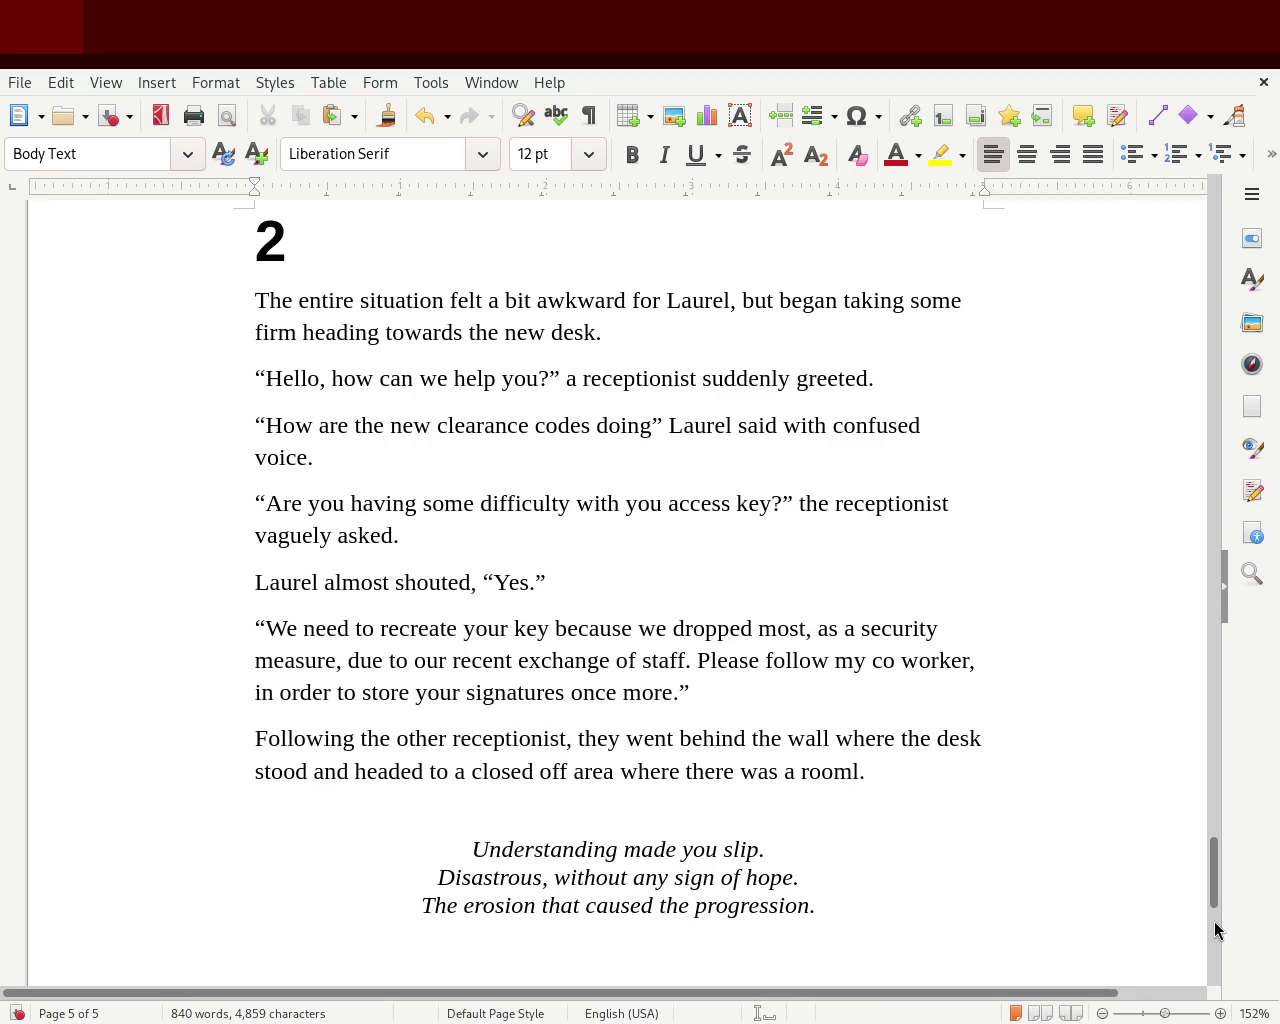
{"action": "key", "text": "BackSpace"}
{"action": "key", "text": "BackSpace"}
{"action": "key", "text": "BackSpace"}
{"action": "key", "text": "BackSpace"}
{"action": "key", "text": "BackSpace"}
{"action": "key", "text": "BackSpace"}
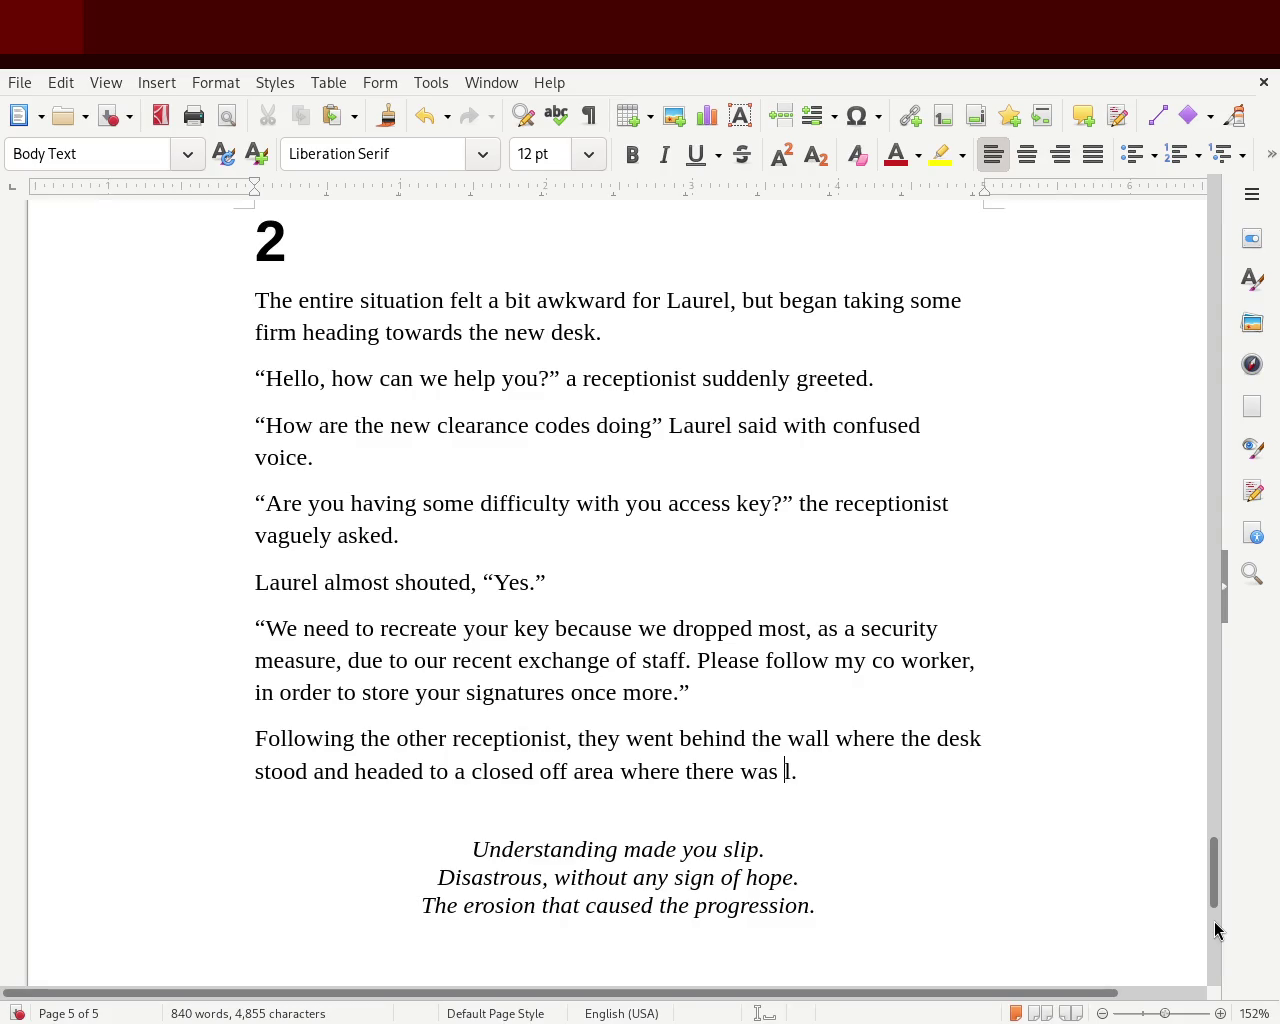
{"action": "key", "text": "BackSpace"}
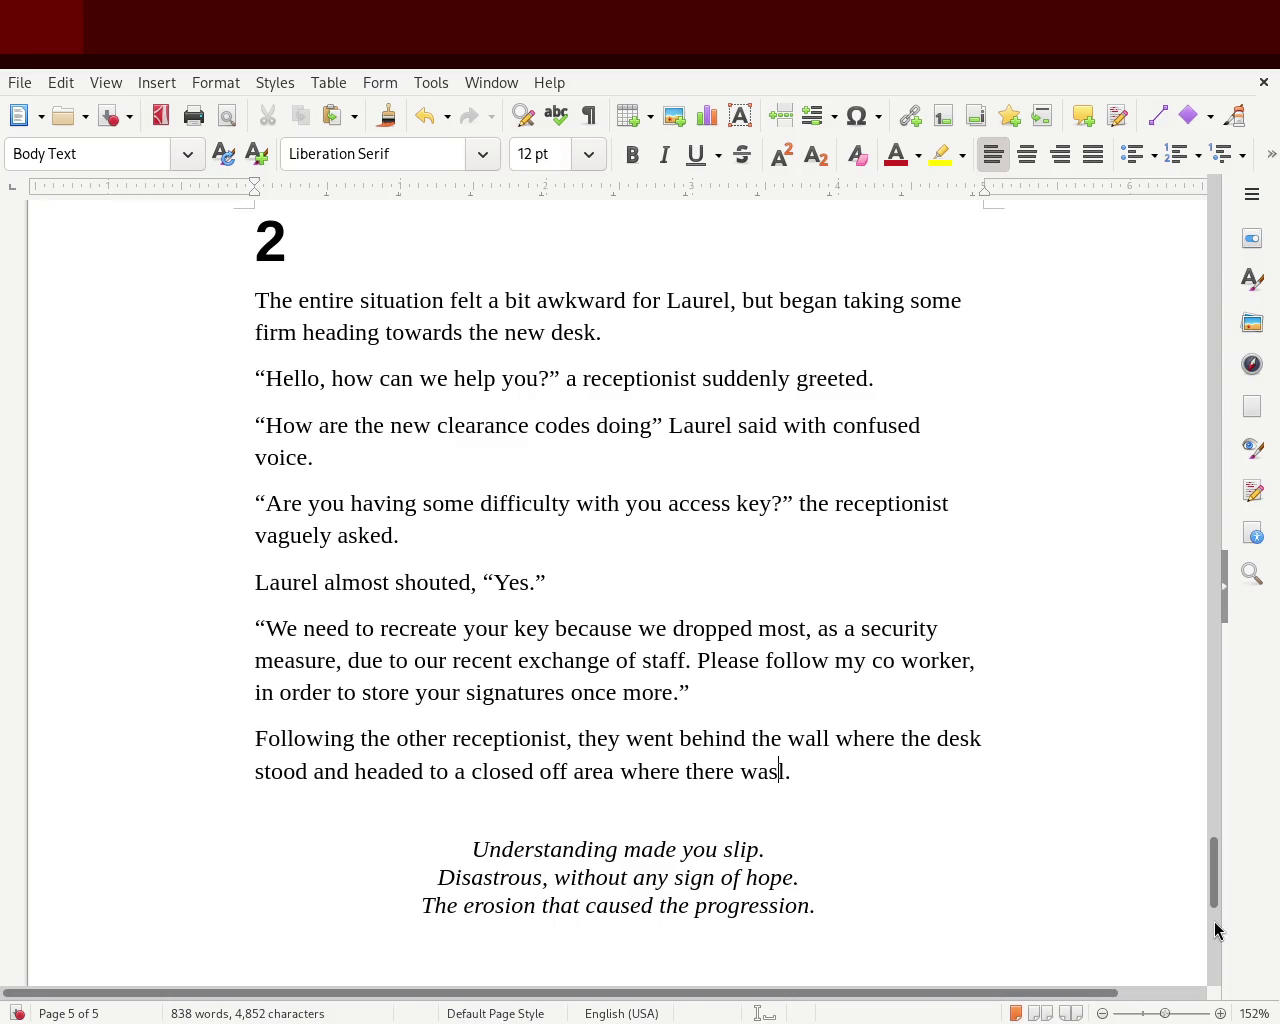
{"action": "key", "text": "BackSpace"}
{"action": "key", "text": "BackSpace"}
{"action": "key", "text": "BackSpace"}
{"action": "key", "text": "BackSpace"}
{"action": "key", "text": "BackSpace"}
{"action": "key", "text": "BackSpace"}
{"action": "key", "text": "BackSpace"}
{"action": "key", "text": "BackSpace"}
{"action": "key", "text": "BackSpace"}
{"action": "type", "text": "he was able to dicerent a"}
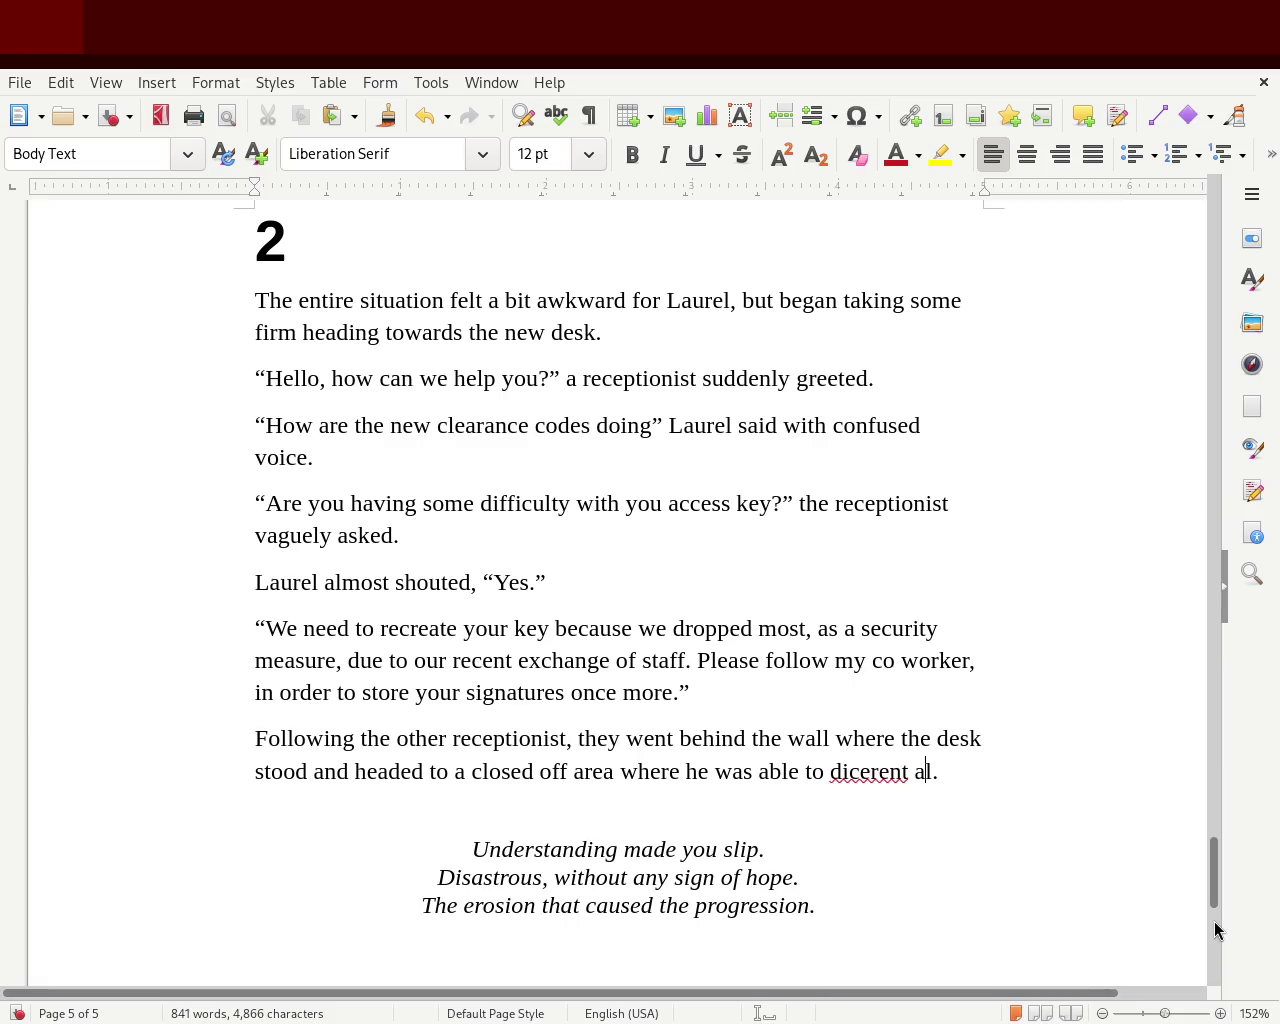
{"action": "type", "text": " door at the "}
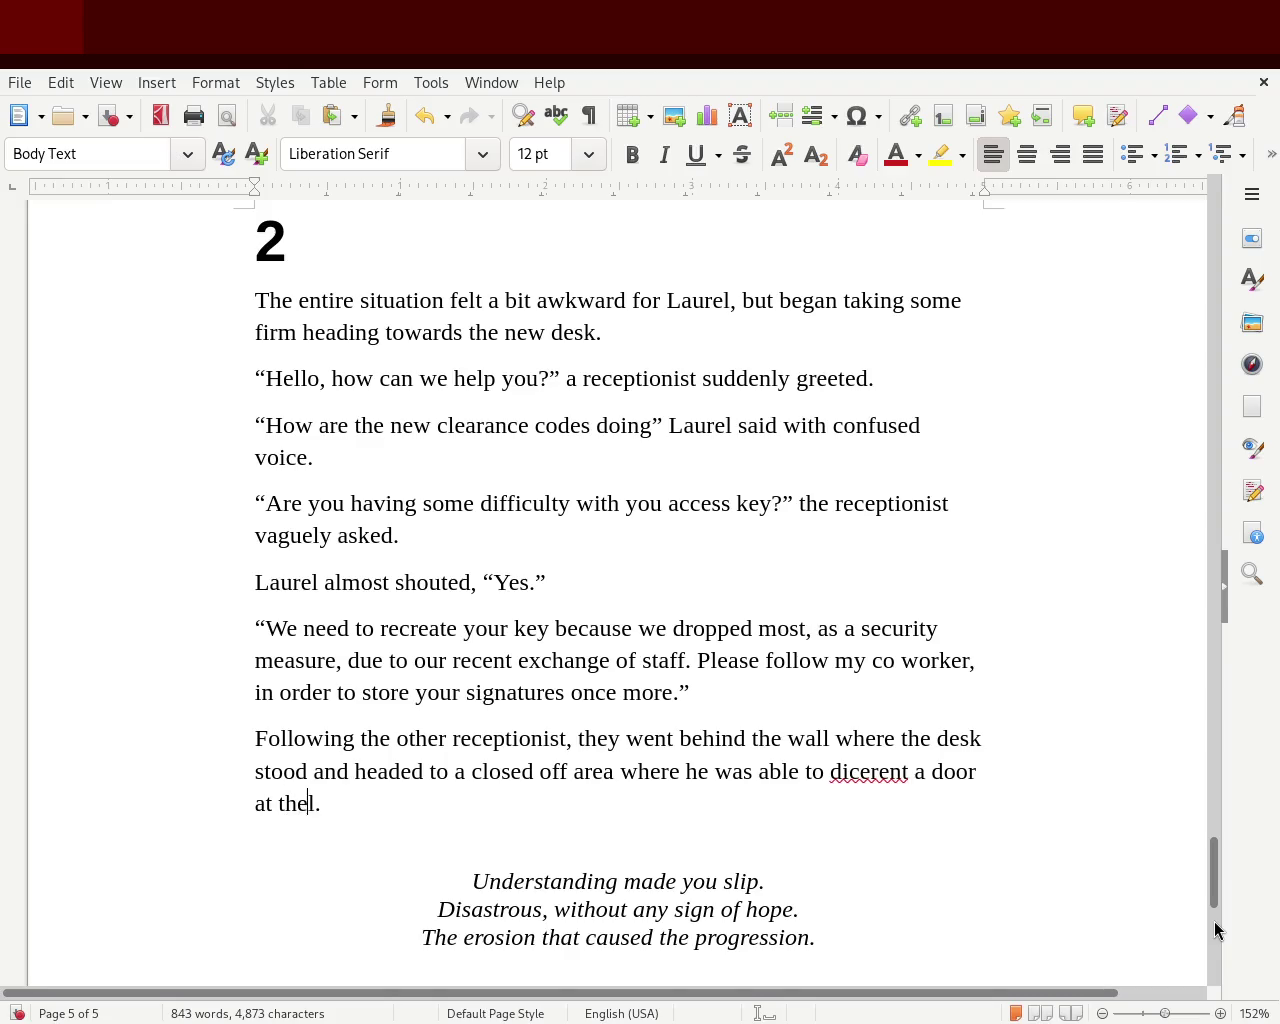
{"action": "type", "text": "end of the"}
{"action": "key", "text": "BackSpace"}
{"action": "key", "text": "BackSpace"}
{"action": "key", "text": "BackSpace"}
{"action": "key", "text": "BackSpace"}
{"action": "key", "text": "BackSpace"}
{"action": "key", "text": "BackSpace"}
{"action": "type", "text": "within the aha"}
{"action": "key", "text": "BackSpace"}
{"action": "key", "text": "BackSpace"}
{"action": "key", "text": "BackSpace"}
{"action": "type", "text": "hall ways"}
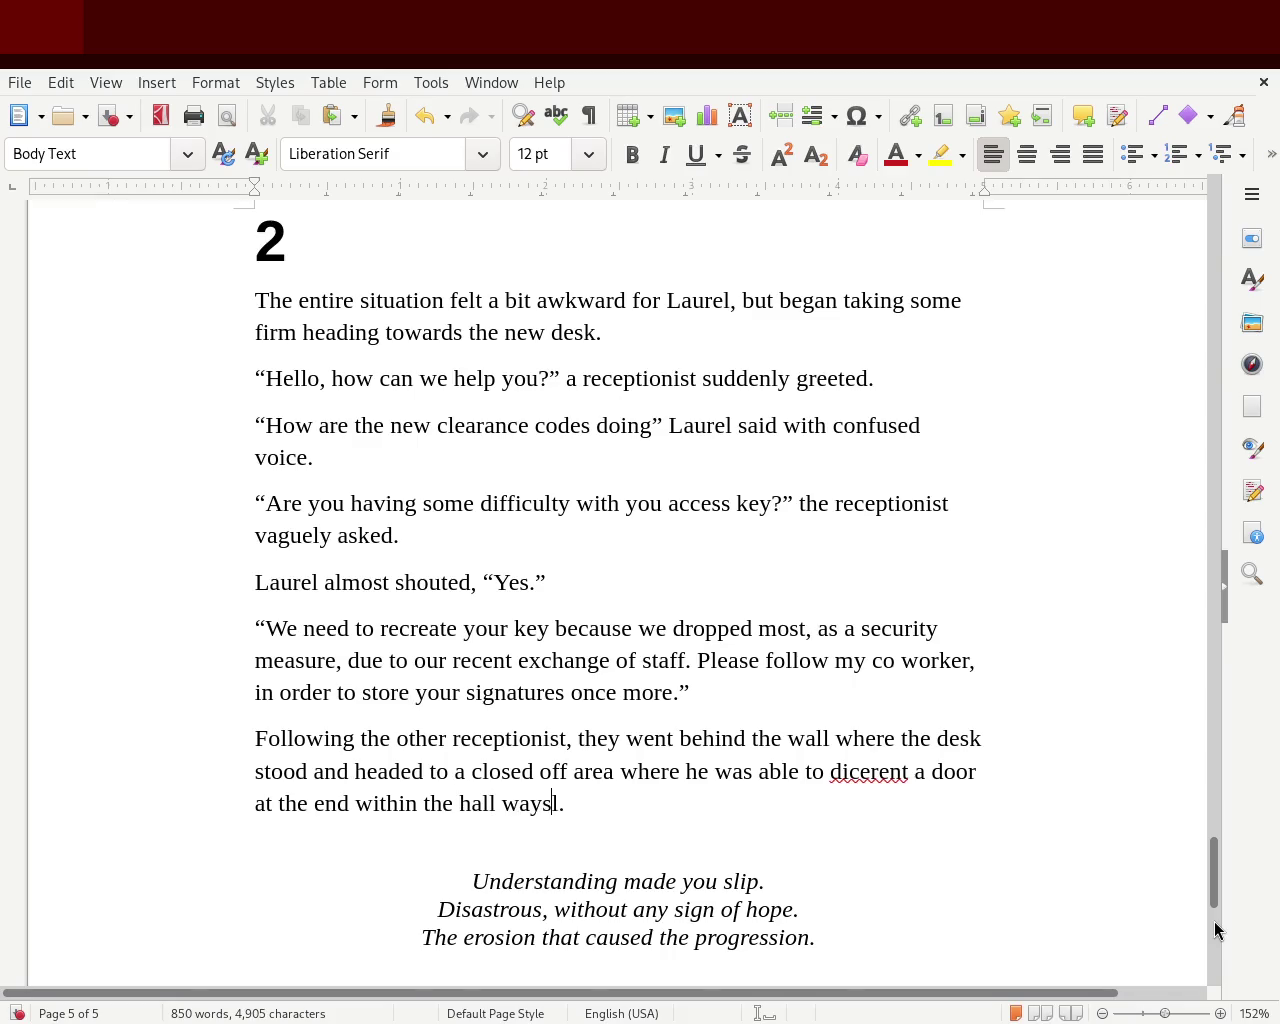
{"action": "key", "text": "Delete"}
{"action": "double_click", "coordinate": [884, 775]}
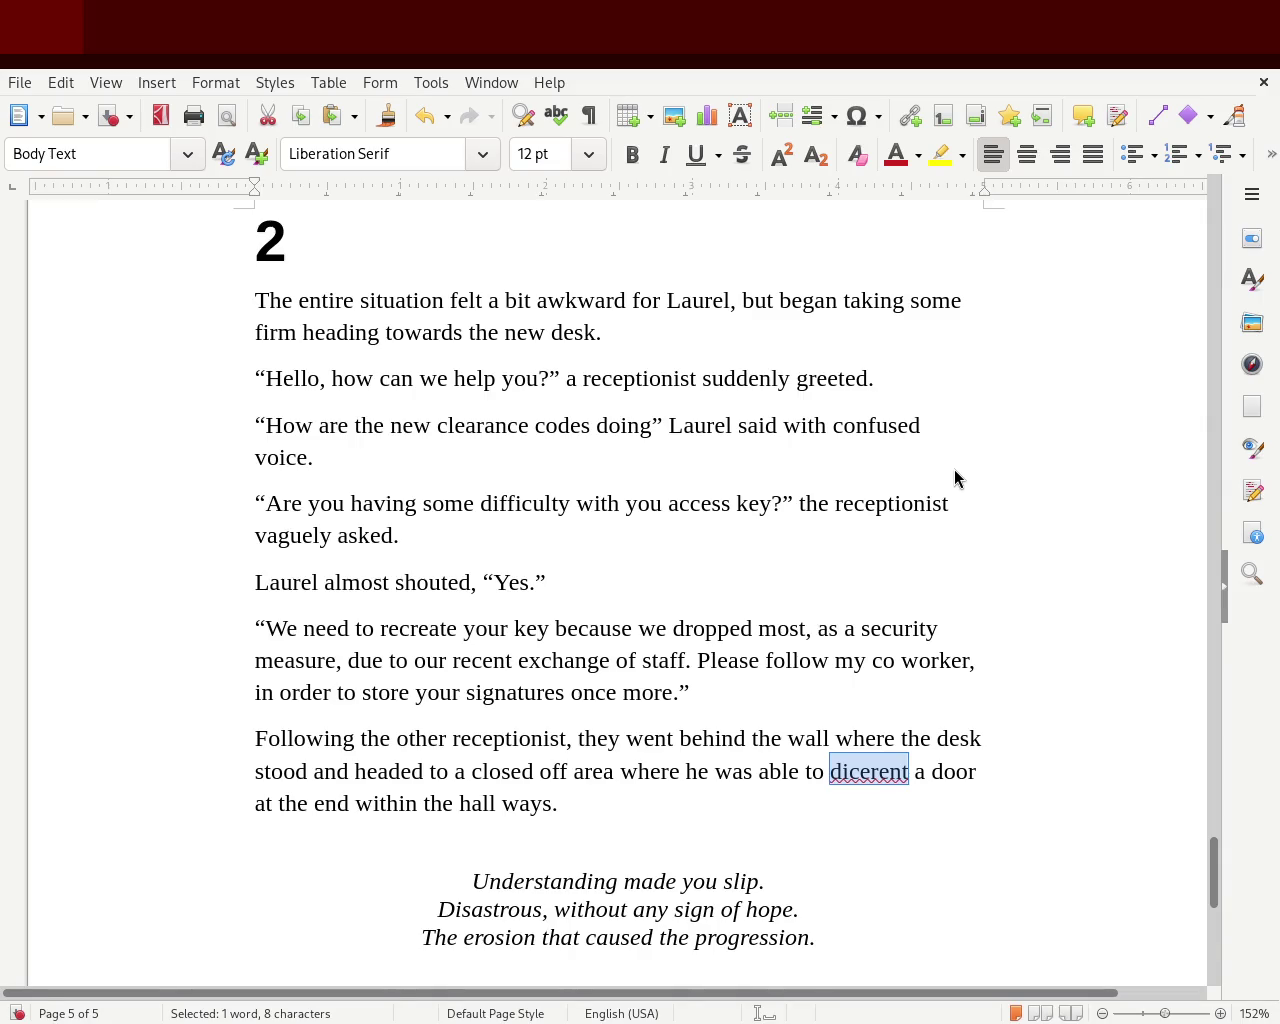
Correct the misspelled 'dicerent' and replace 'headed' with 'ended up in a somehow'
{"action": "left_click", "coordinate": [862, 773]}
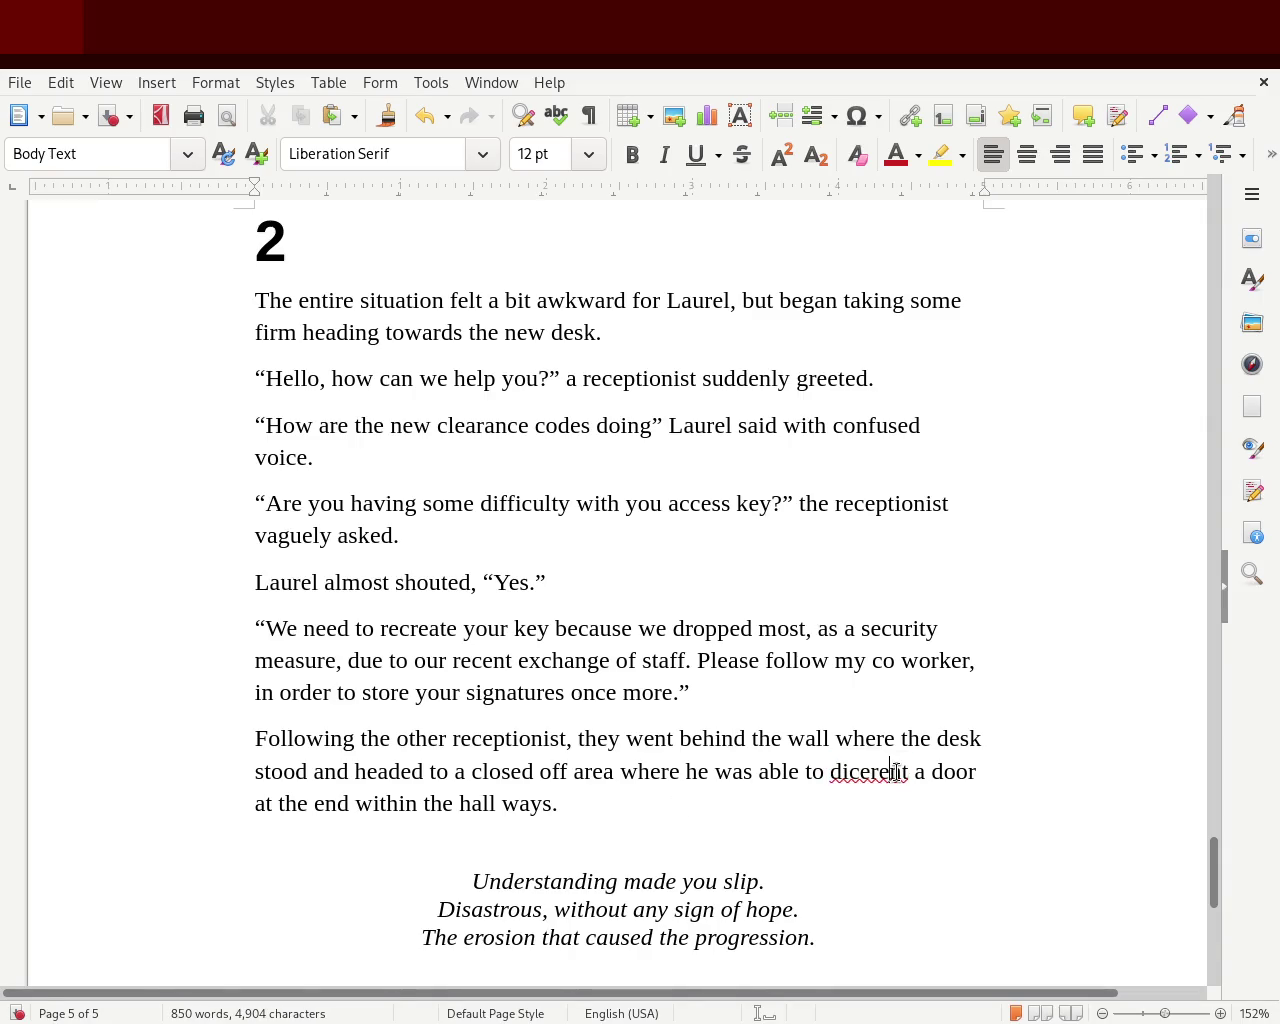
{"action": "key", "text": "Delete"}
{"action": "key", "text": "BackSpace"}
{"action": "key", "text": "BackSpace"}
{"action": "key", "text": "BackSpace"}
{"action": "type", "text": "rn"}
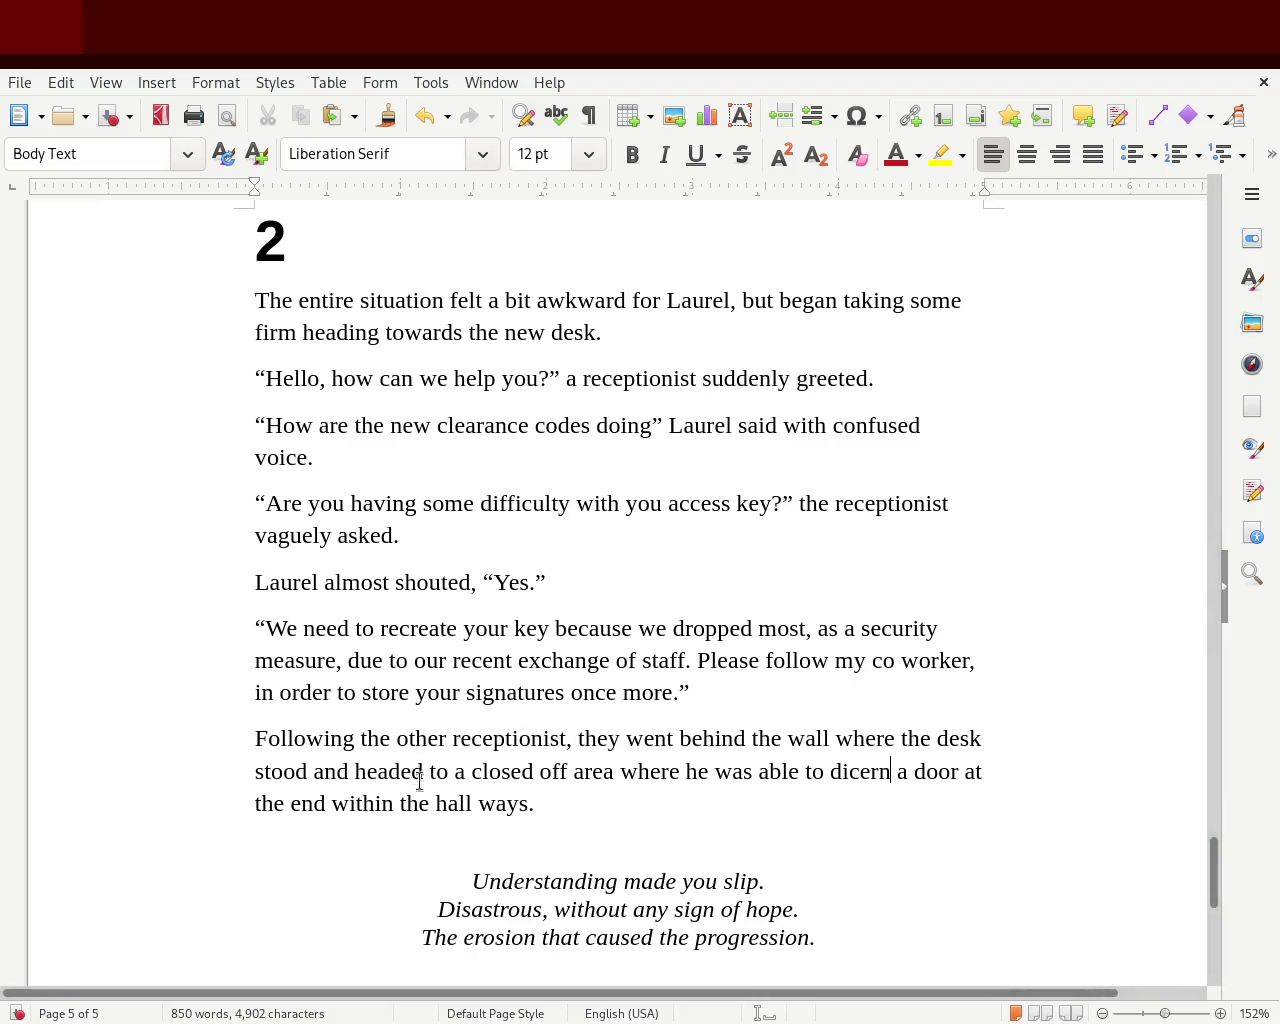
{"action": "double_click", "coordinate": [376, 771]}
{"action": "type", "text": "ened up in a somehow"}
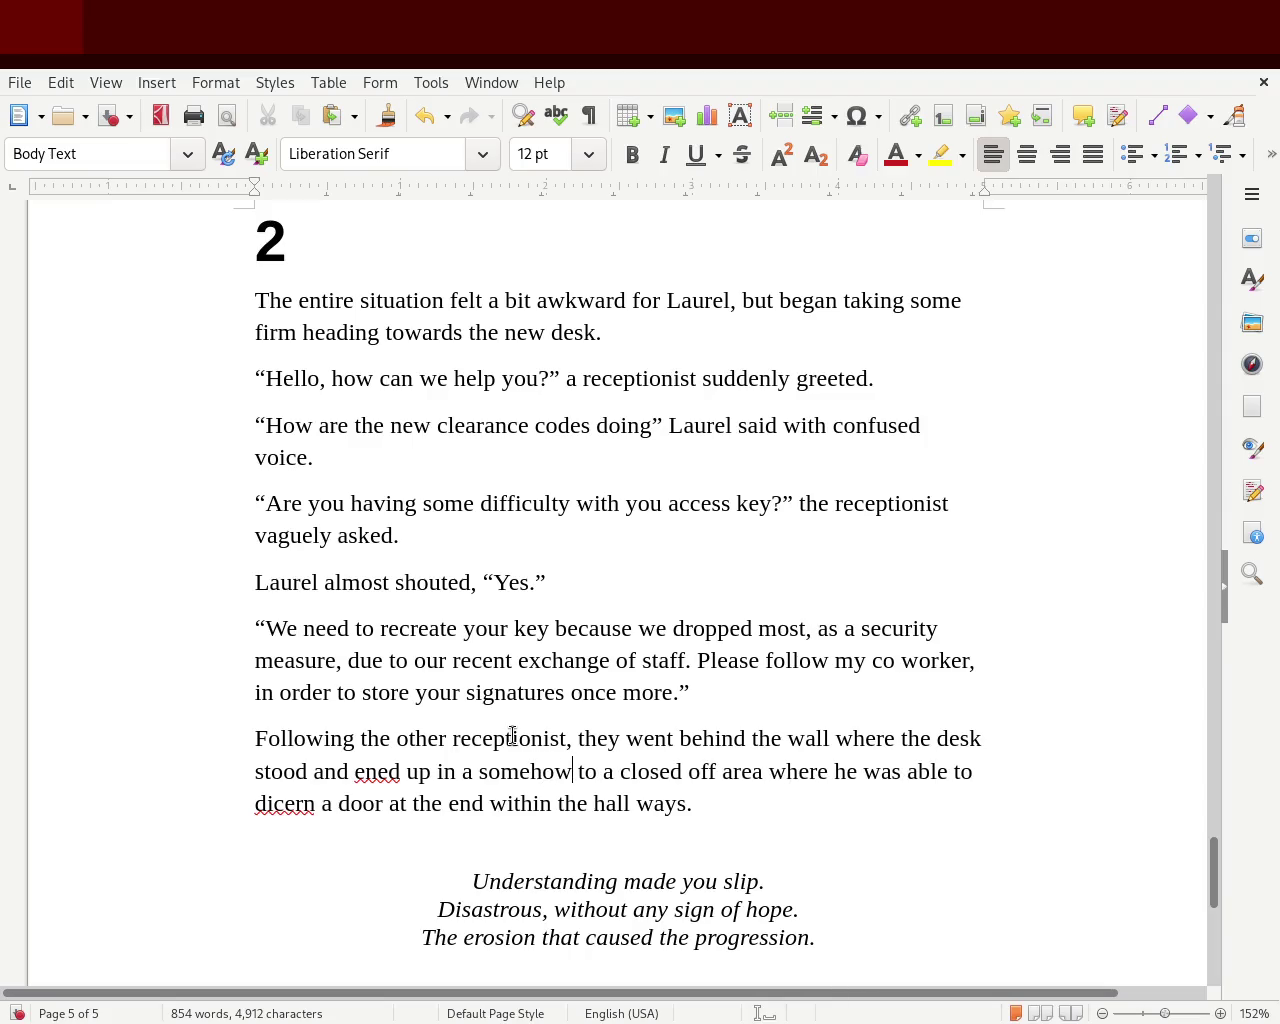
{"action": "key", "text": "Delete"}
{"action": "key", "text": "Delete"}
{"action": "key", "text": "Left"}
{"action": "key", "text": "Left"}
{"action": "key", "text": "Left"}
{"action": "key", "text": "Left"}
{"action": "key", "text": "Left"}
{"action": "key", "text": "Left"}
{"action": "key", "text": "Left"}
{"action": "key", "text": "Left"}
{"action": "type", "text": "d"}
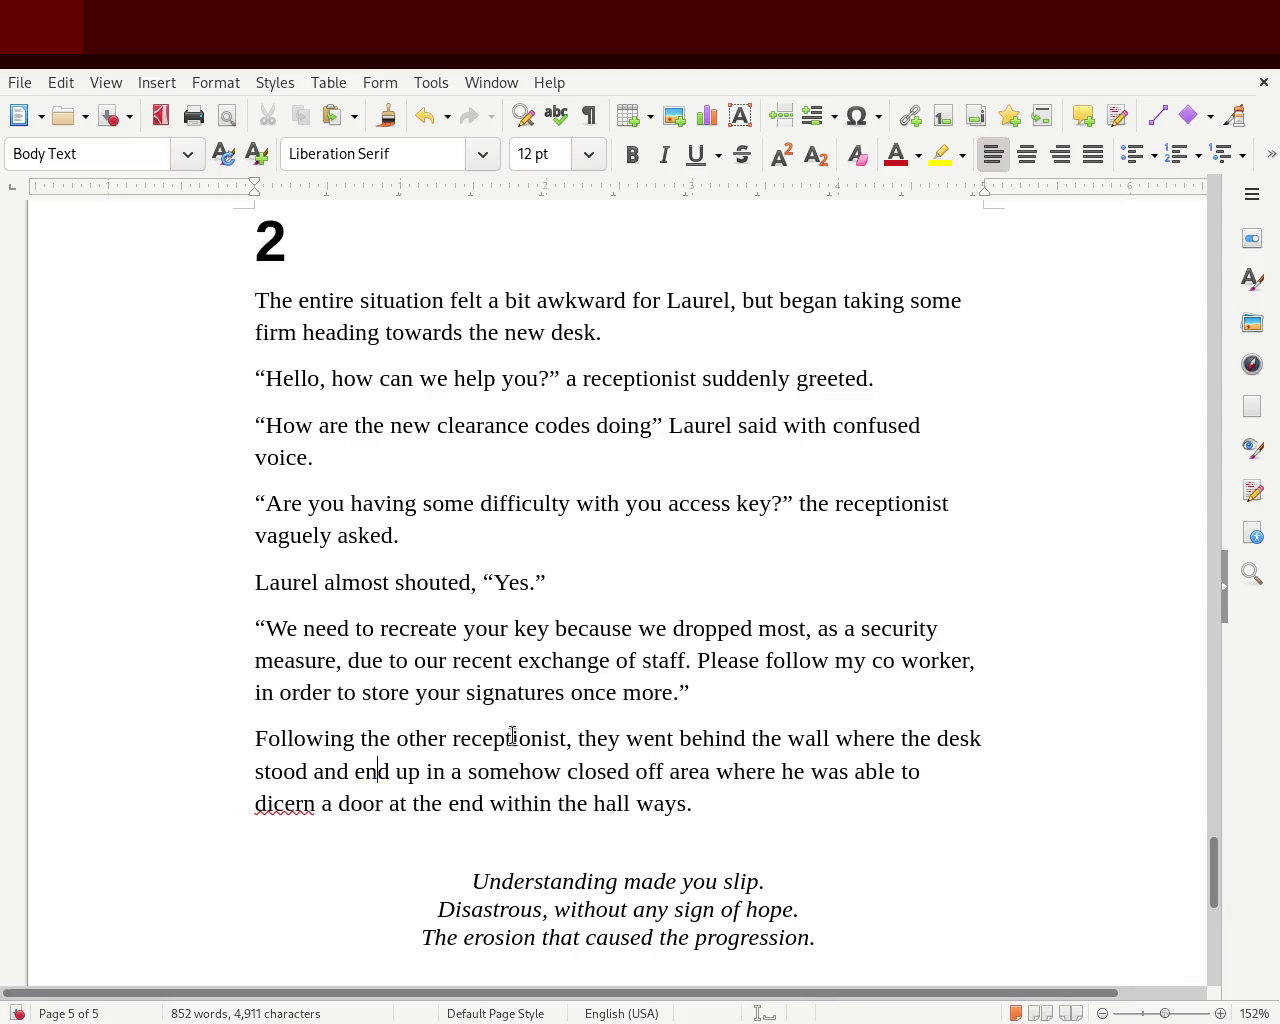
{"action": "key", "text": "Right"}
{"action": "key", "text": "Right"}
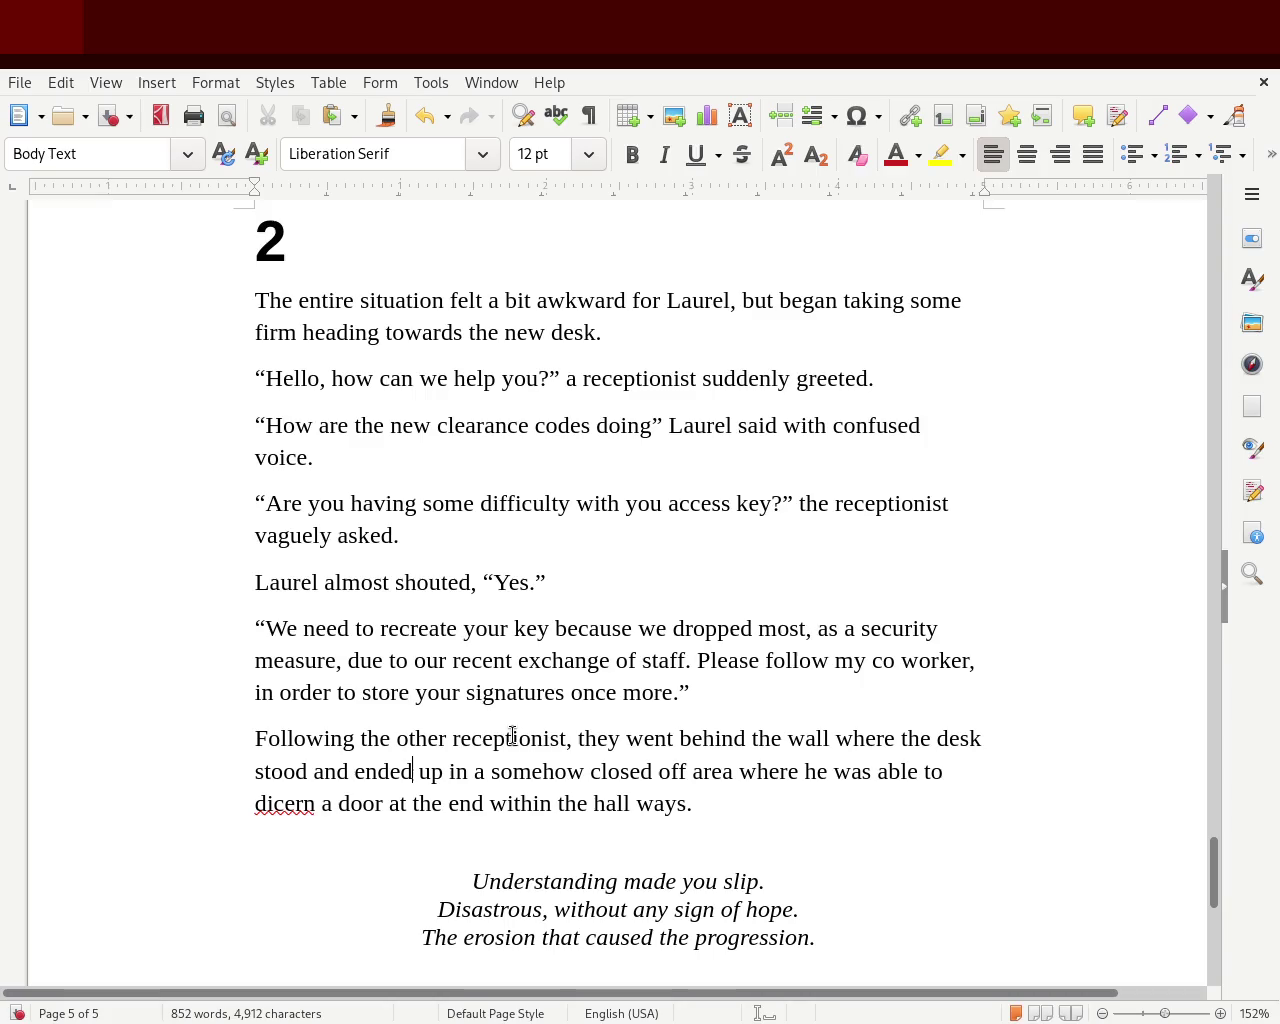
End the paragraph at 'closed off area.', delete the trailing words, and save the story
{"action": "left_click", "coordinate": [736, 766]}
{"action": "type", "text": "."}
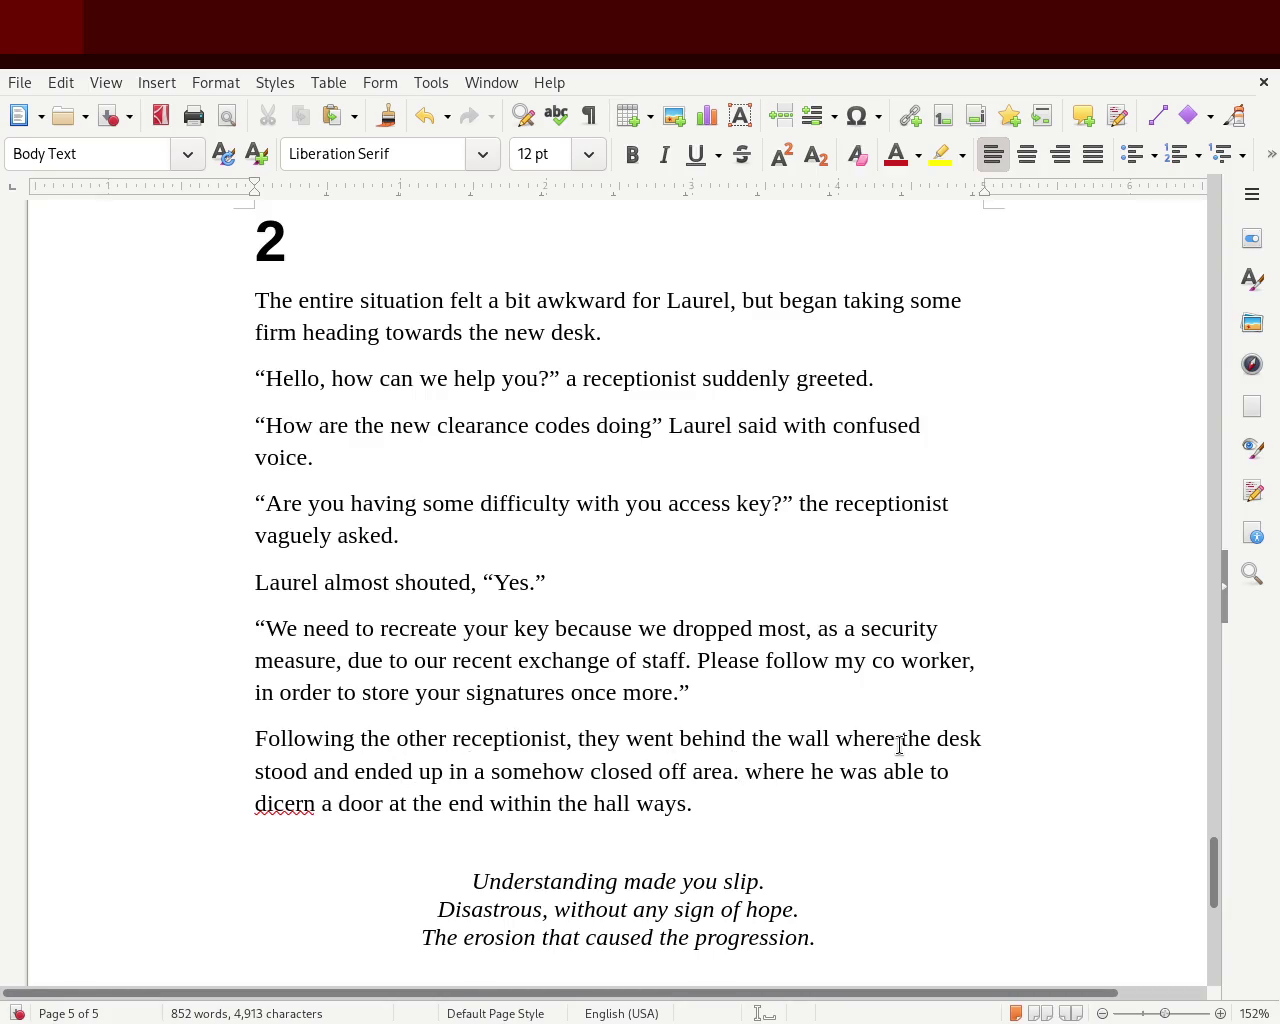
{"action": "key", "text": "Delete"}
{"action": "key", "text": "Delete"}
{"action": "key", "text": "Delete"}
{"action": "key", "text": "Delete"}
{"action": "key", "text": "Delete"}
{"action": "key", "text": "Delete"}
{"action": "key", "text": "Delete"}
{"action": "key", "text": "Delete"}
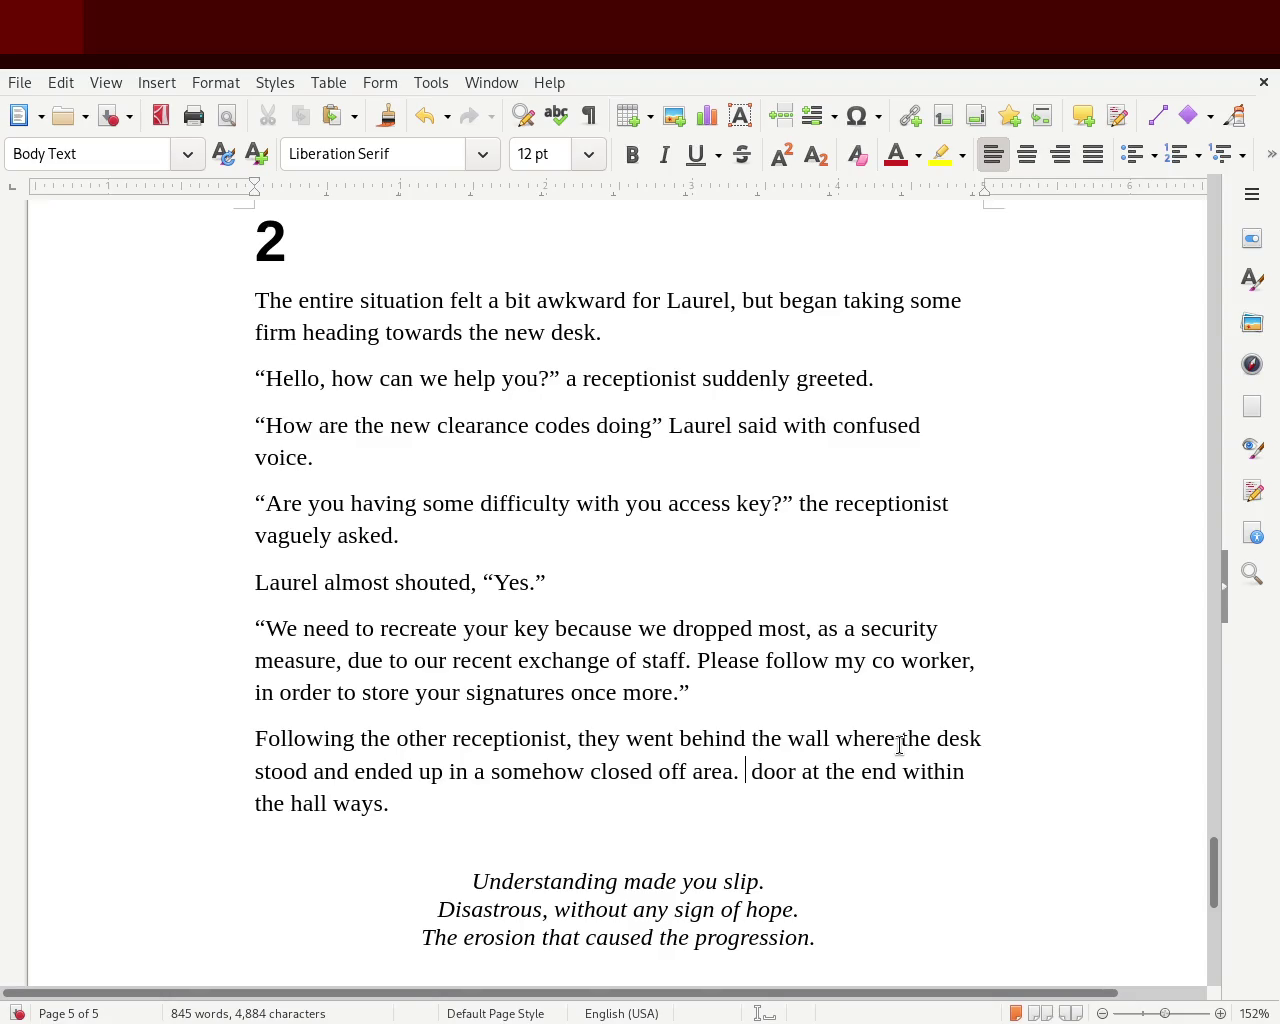
{"action": "key", "text": "Delete"}
{"action": "key", "text": "Delete"}
{"action": "key", "text": "Delete"}
{"action": "key", "text": "Delete"}
{"action": "key", "text": "Delete"}
{"action": "key", "text": "Delete"}
{"action": "key", "text": "Delete"}
{"action": "key", "text": "Delete"}
{"action": "key", "text": "Delete"}
{"action": "key", "text": "Delete"}
{"action": "key", "text": "Delete"}
{"action": "key", "text": "Delete"}
{"action": "key", "text": "Delete"}
{"action": "key", "text": "Delete"}
{"action": "key", "text": "Delete"}
{"action": "key", "text": "Delete"}
{"action": "key", "text": "Delete"}
{"action": "key", "text": "Delete"}
{"action": "key", "text": "Delete"}
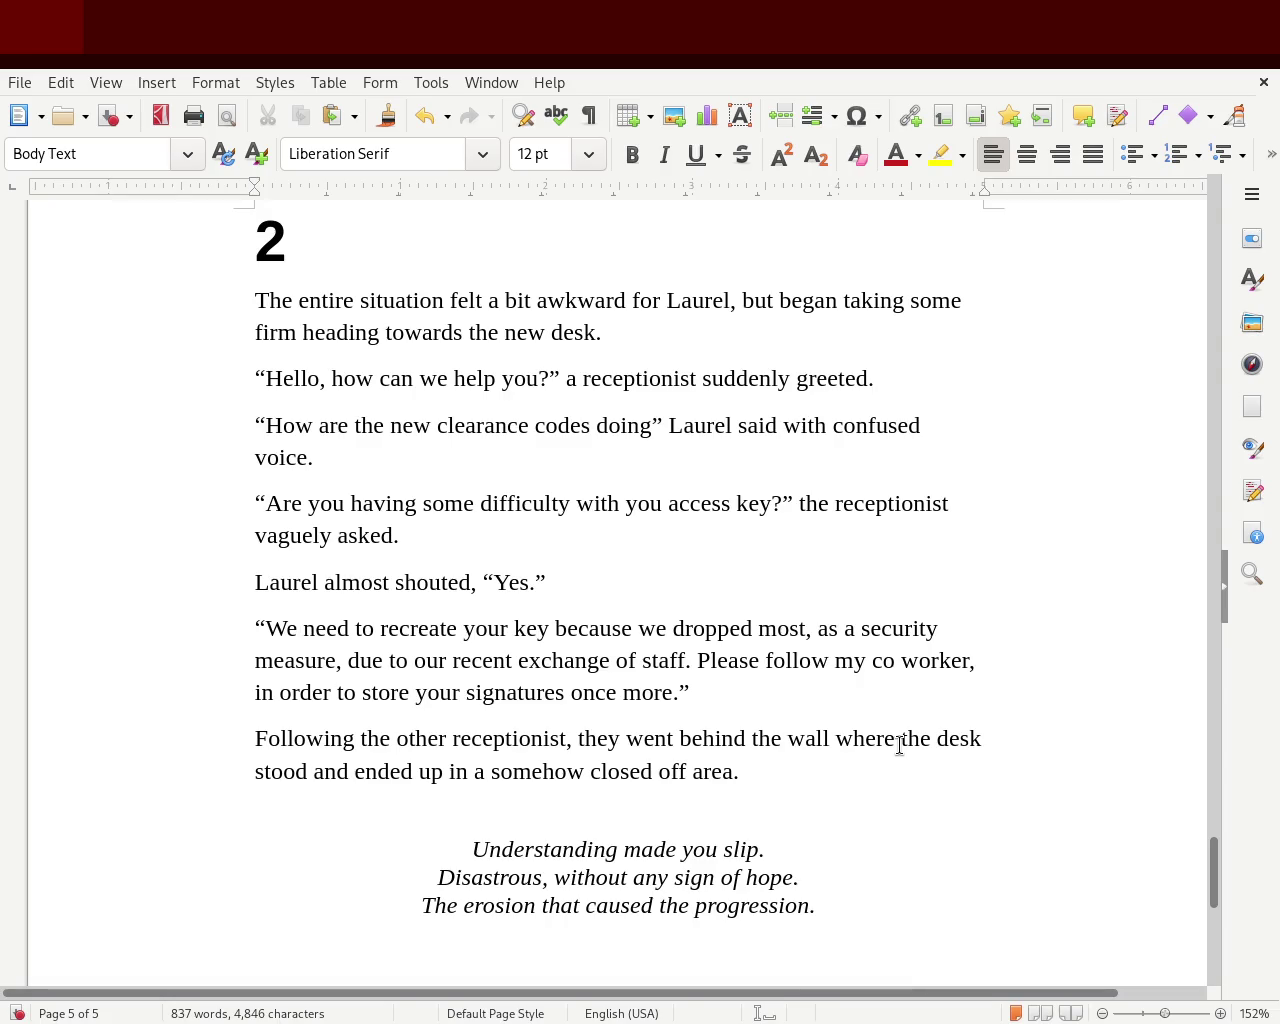
{"action": "key", "text": "ctrl+s"}
{"action": "key", "text": "Down"}
Add a blank line before the verse and replace 'began taking some firm' with 'continued'
{"action": "key", "text": "Return"}
{"action": "key", "text": "Return"}
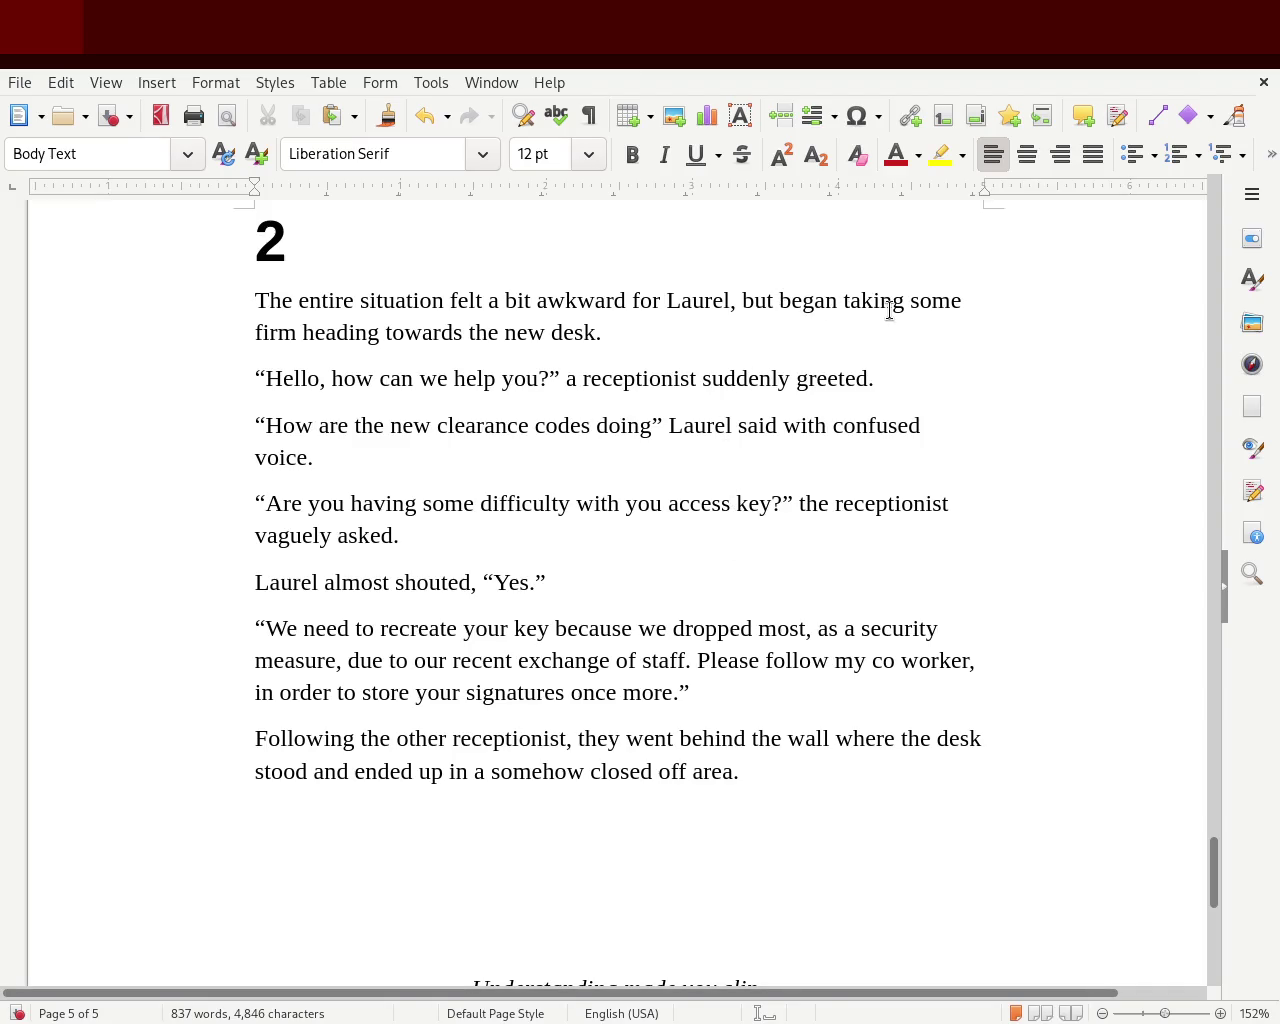
{"action": "double_click", "coordinate": [855, 300]}
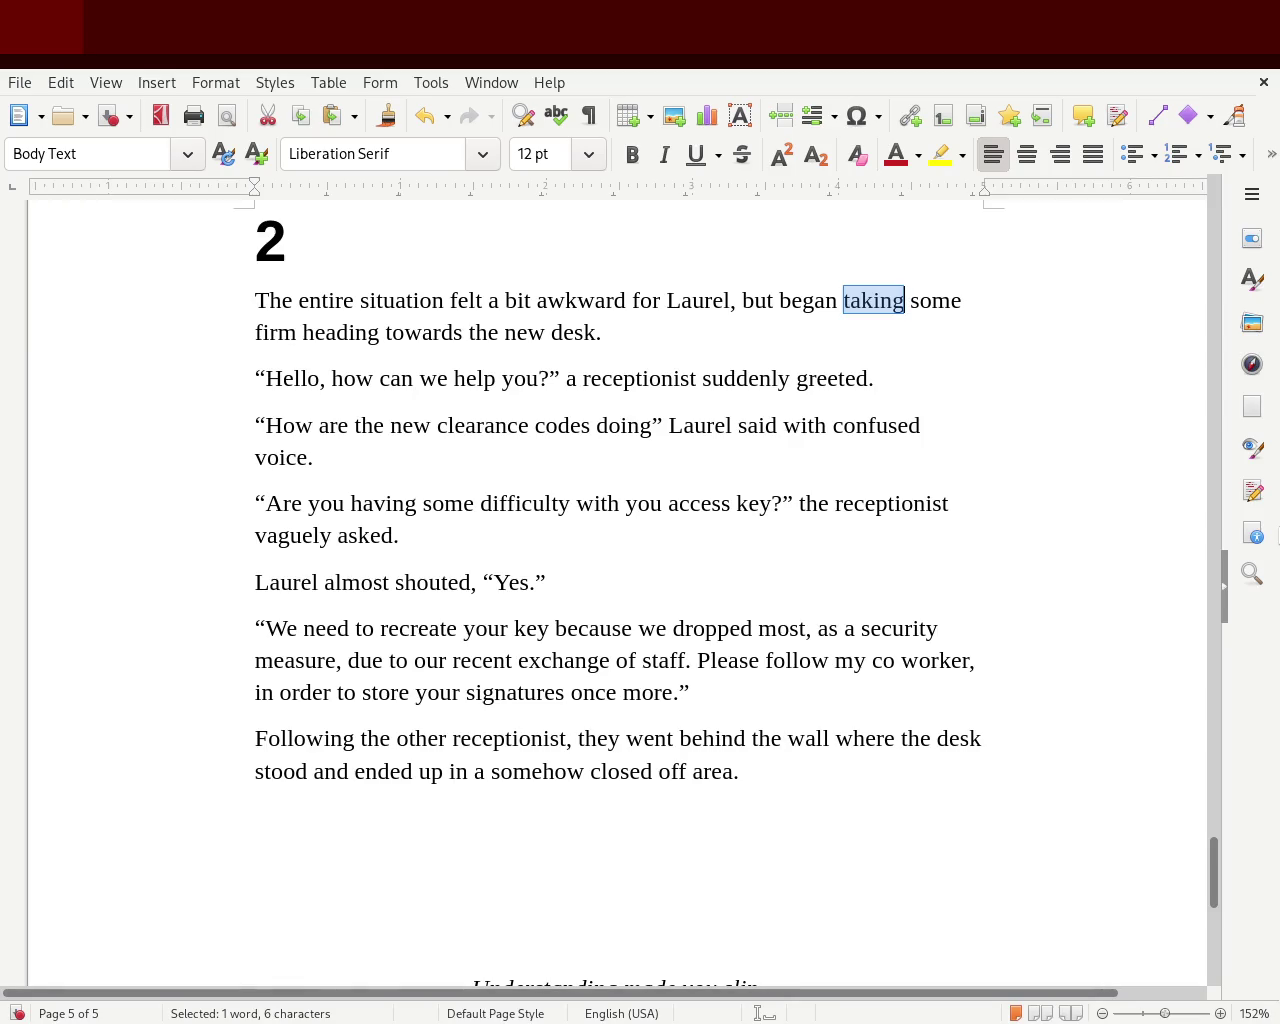
{"action": "key", "text": "Delete"}
{"action": "key", "text": "Delete"}
{"action": "key", "text": "Delete"}
{"action": "key", "text": "Delete"}
{"action": "key", "text": "Delete"}
{"action": "key", "text": "Delete"}
{"action": "key", "text": "Delete"}
{"action": "key", "text": "Delete"}
{"action": "key", "text": "Delete"}
{"action": "key", "text": "Delete"}
{"action": "key", "text": "Delete"}
{"action": "key", "text": "Delete"}
{"action": "key", "text": "Left"}
{"action": "key", "text": "Left"}
{"action": "key", "text": "Left"}
{"action": "key", "text": "Left"}
{"action": "key", "text": "Left"}
{"action": "key", "text": "Left"}
{"action": "key", "text": "Delete"}
{"action": "key", "text": "Delete"}
{"action": "key", "text": "Delete"}
{"action": "key", "text": "Delete"}
{"action": "key", "text": "Delete"}
{"action": "type", "text": "continued"}
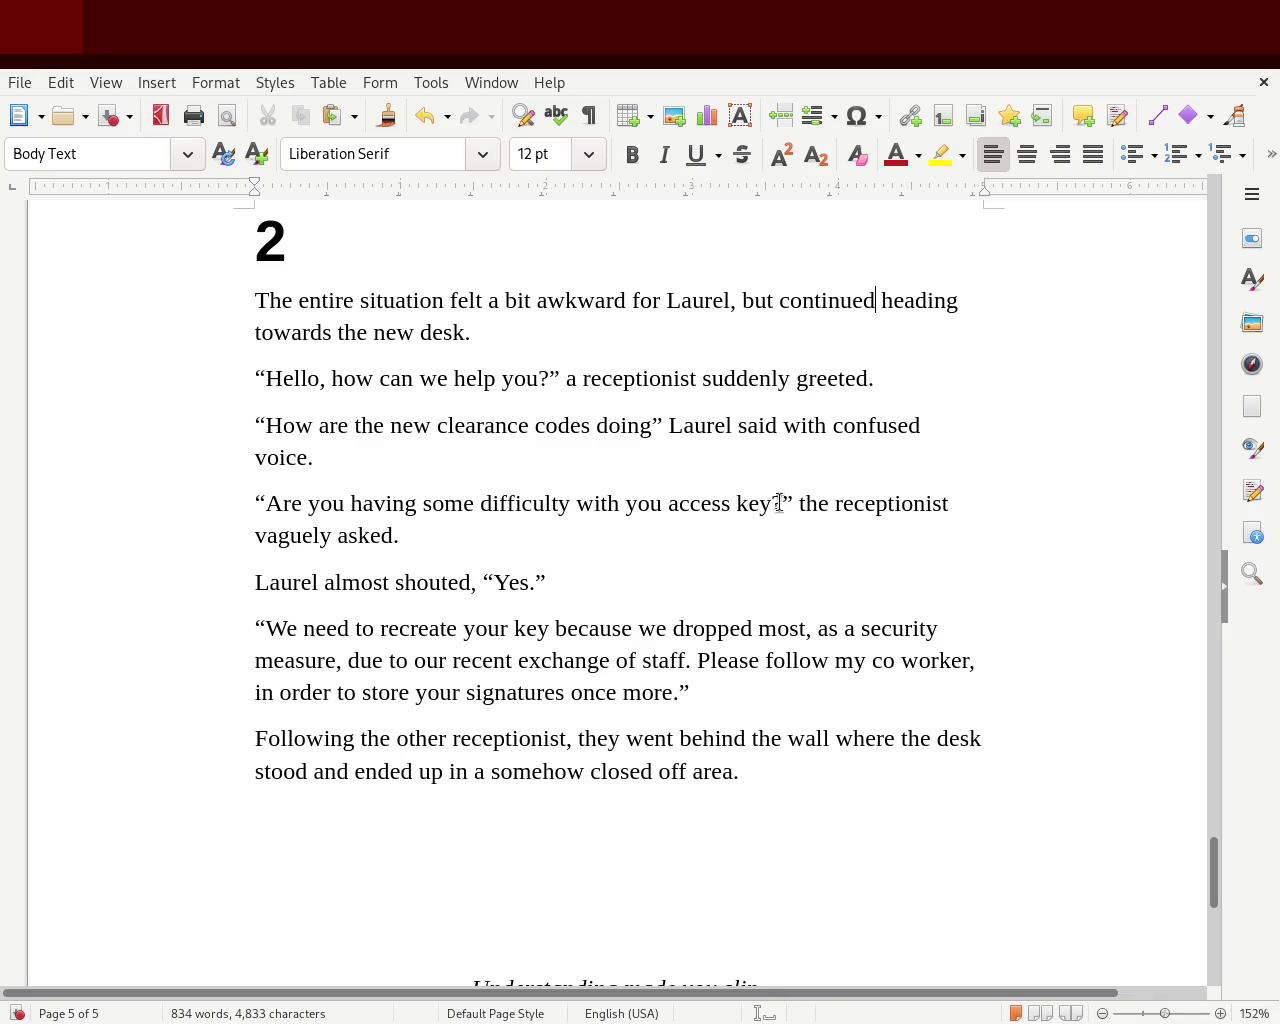
Delete the word 'access' from the key question
{"action": "double_click", "coordinate": [689, 503]}
{"action": "key", "text": "BackSpace"}
{"action": "key", "text": "BackSpace"}
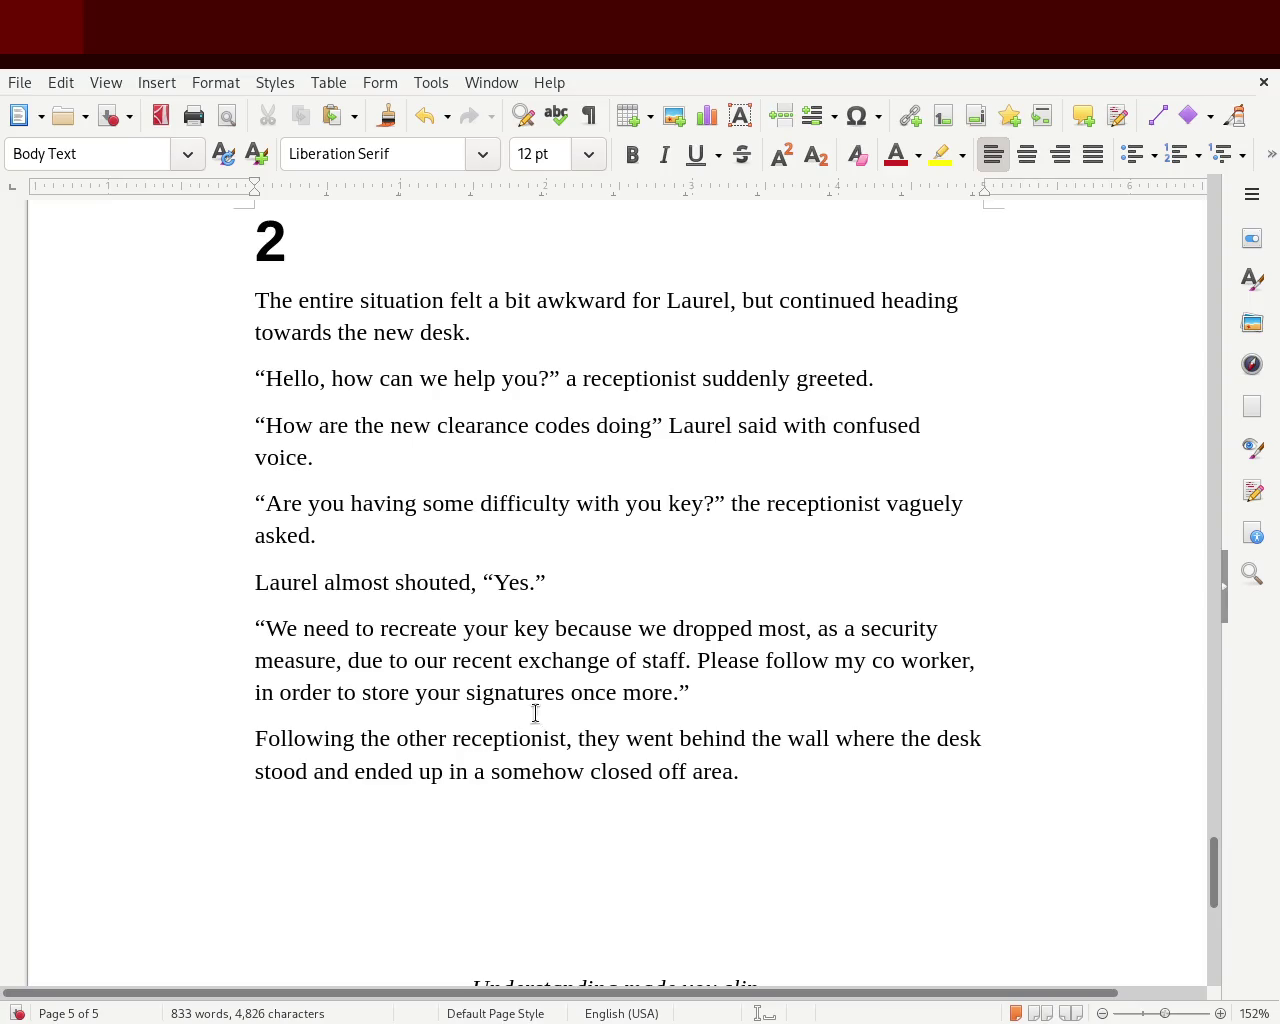
{"action": "left_click", "coordinate": [508, 626]}
Change 'key' to 'access card', hyphenate 'co-worker', and save the story
{"action": "double_click", "coordinate": [528, 626]}
{"action": "type", "text": "access card"}
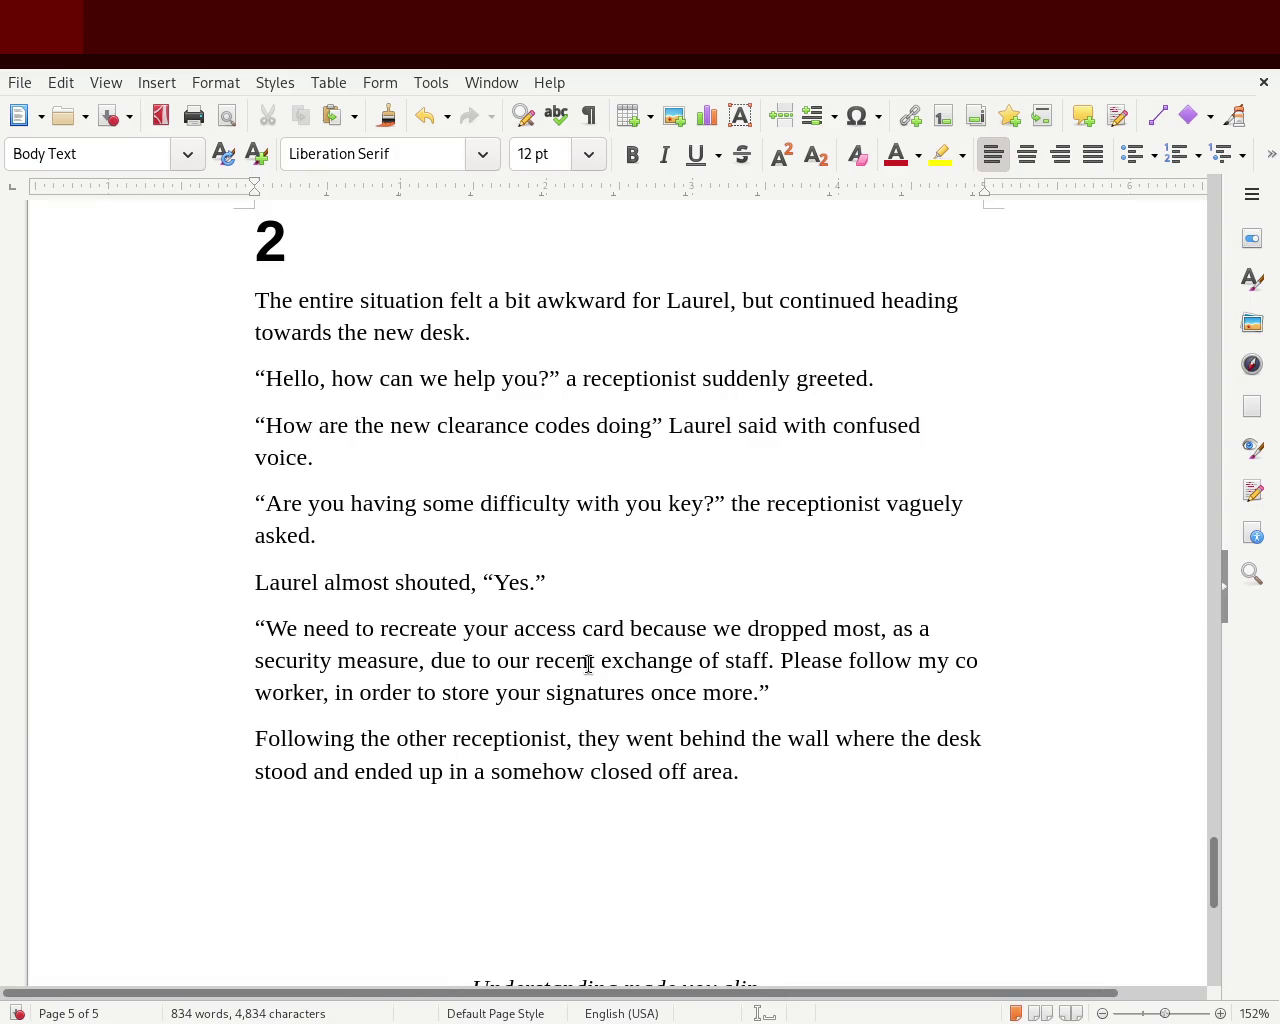
{"action": "left_click", "coordinate": [1026, 655]}
{"action": "key", "text": "Delete"}
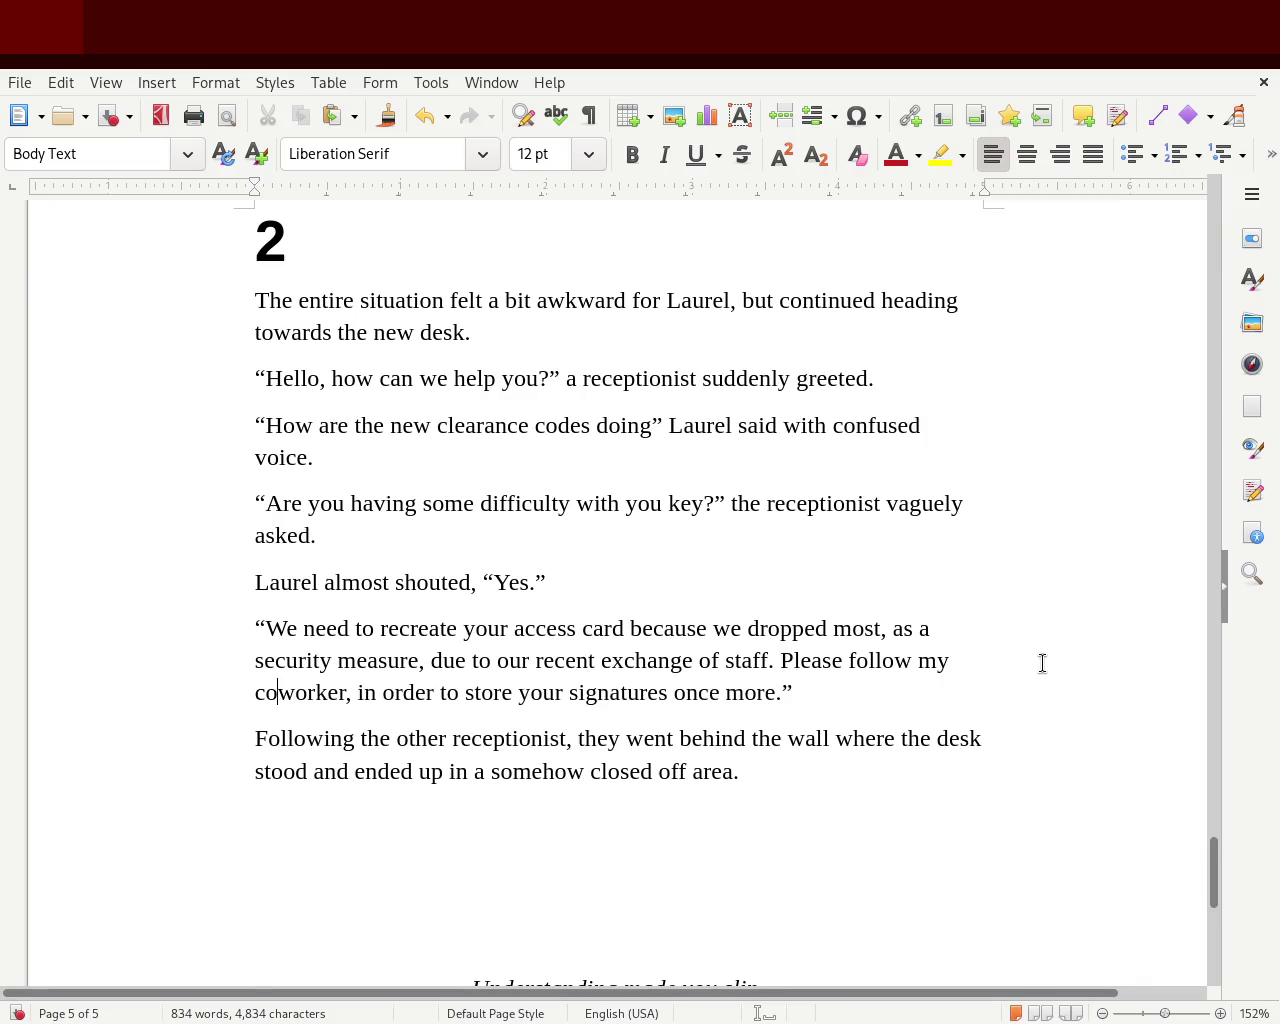
{"action": "type", "text": "-"}
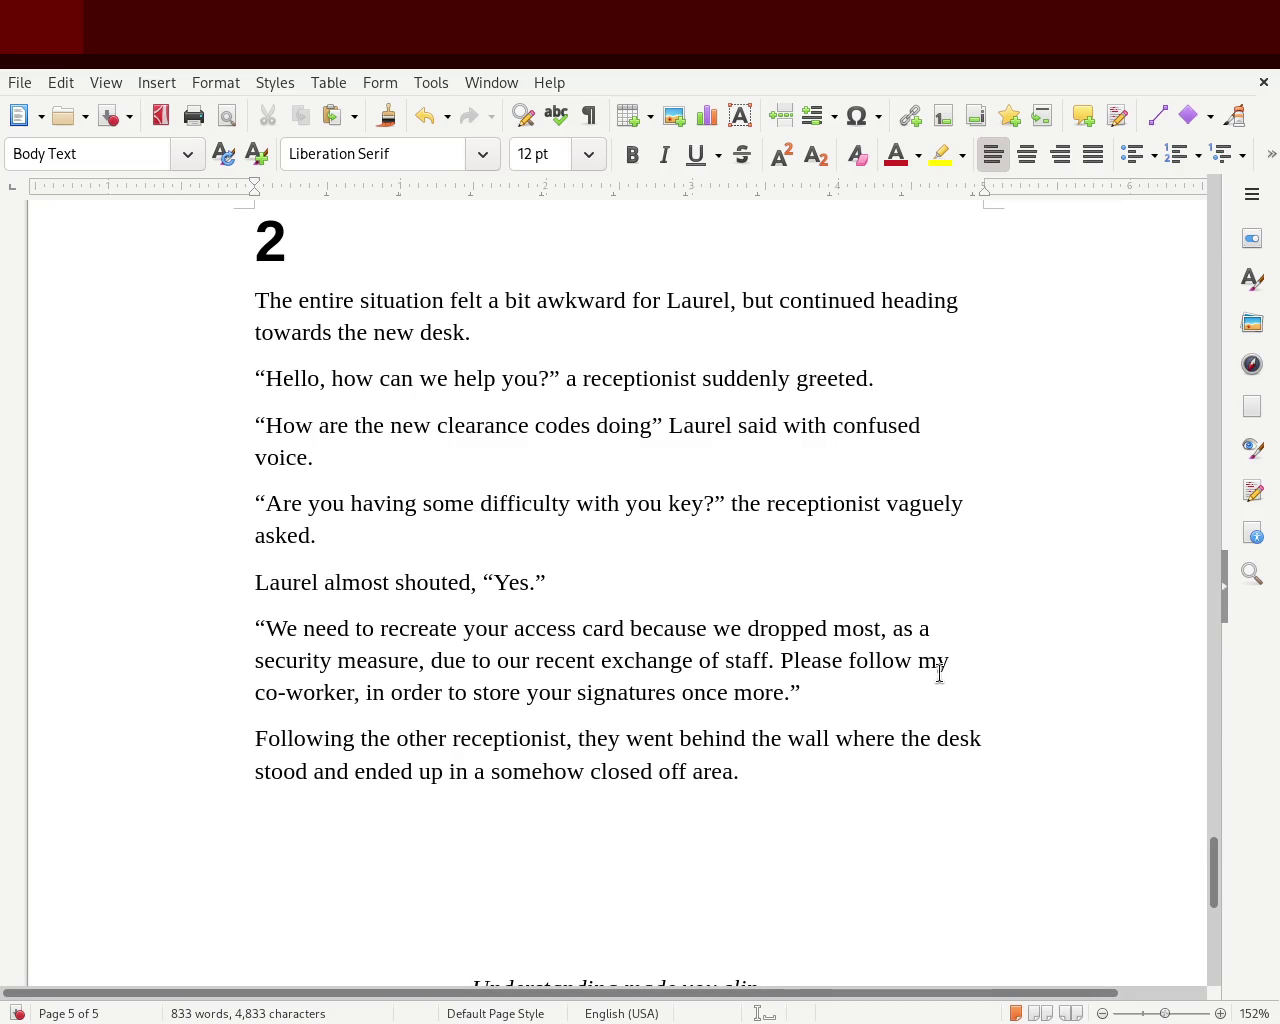
{"action": "left_click", "coordinate": [785, 771]}
{"action": "key", "text": "ctrl+s"}
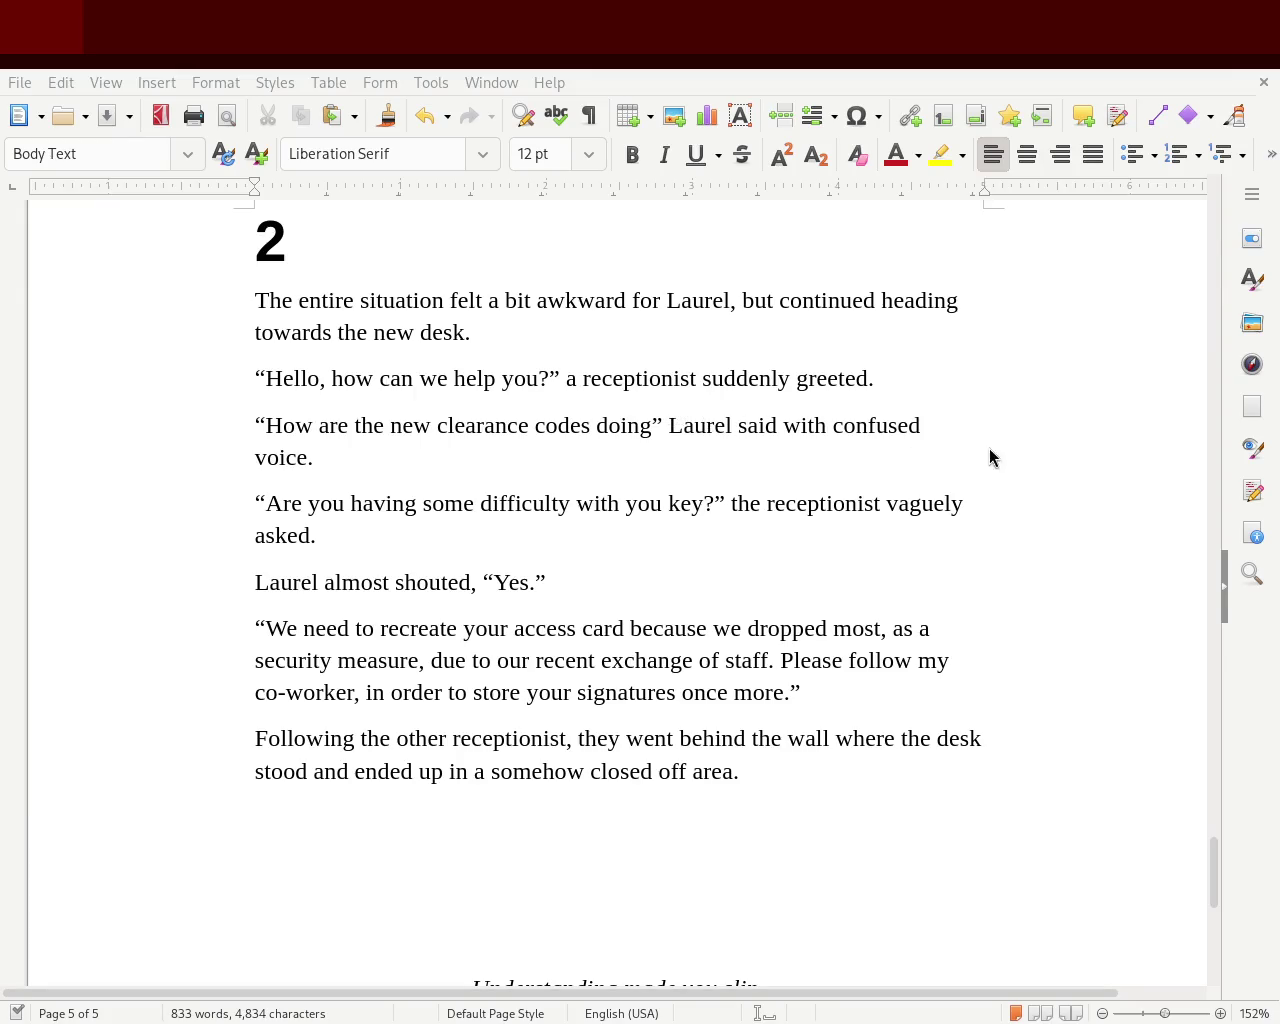
Add a question mark after 'doing' in the greeting line and save again
{"action": "left_click", "coordinate": [858, 378]}
{"action": "left_click", "coordinate": [872, 378]}
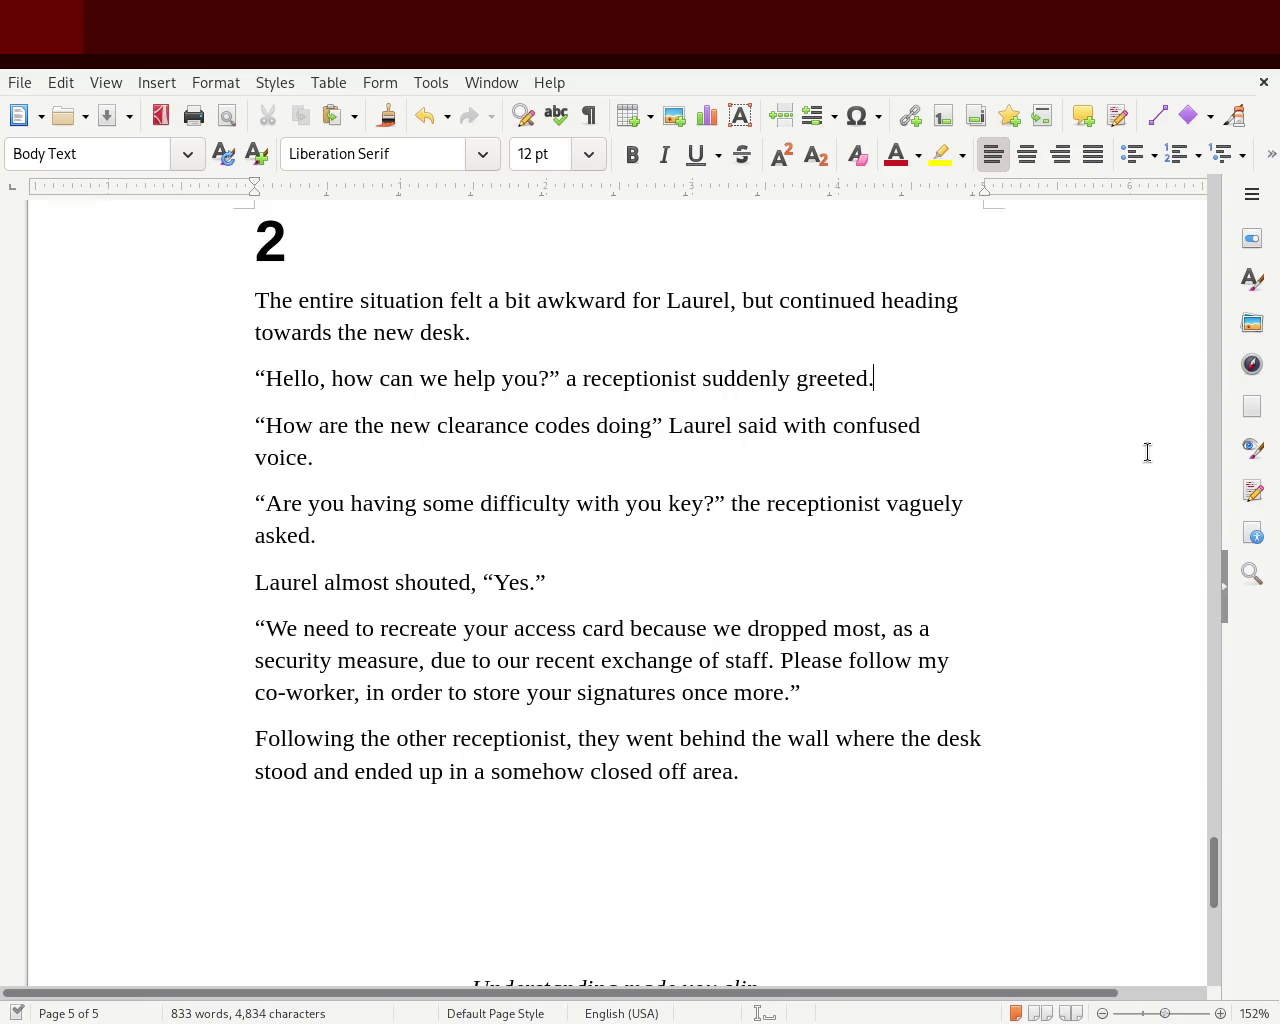
{"action": "key", "text": "Left"}
{"action": "key", "text": "ctrl+Left"}
{"action": "key", "text": "ctrl+Left"}
{"action": "key", "text": "Down"}
{"action": "key", "text": "ctrl+Left"}
{"action": "key", "text": "Left"}
{"action": "key", "text": "Left"}
{"action": "type", "text": "?"}
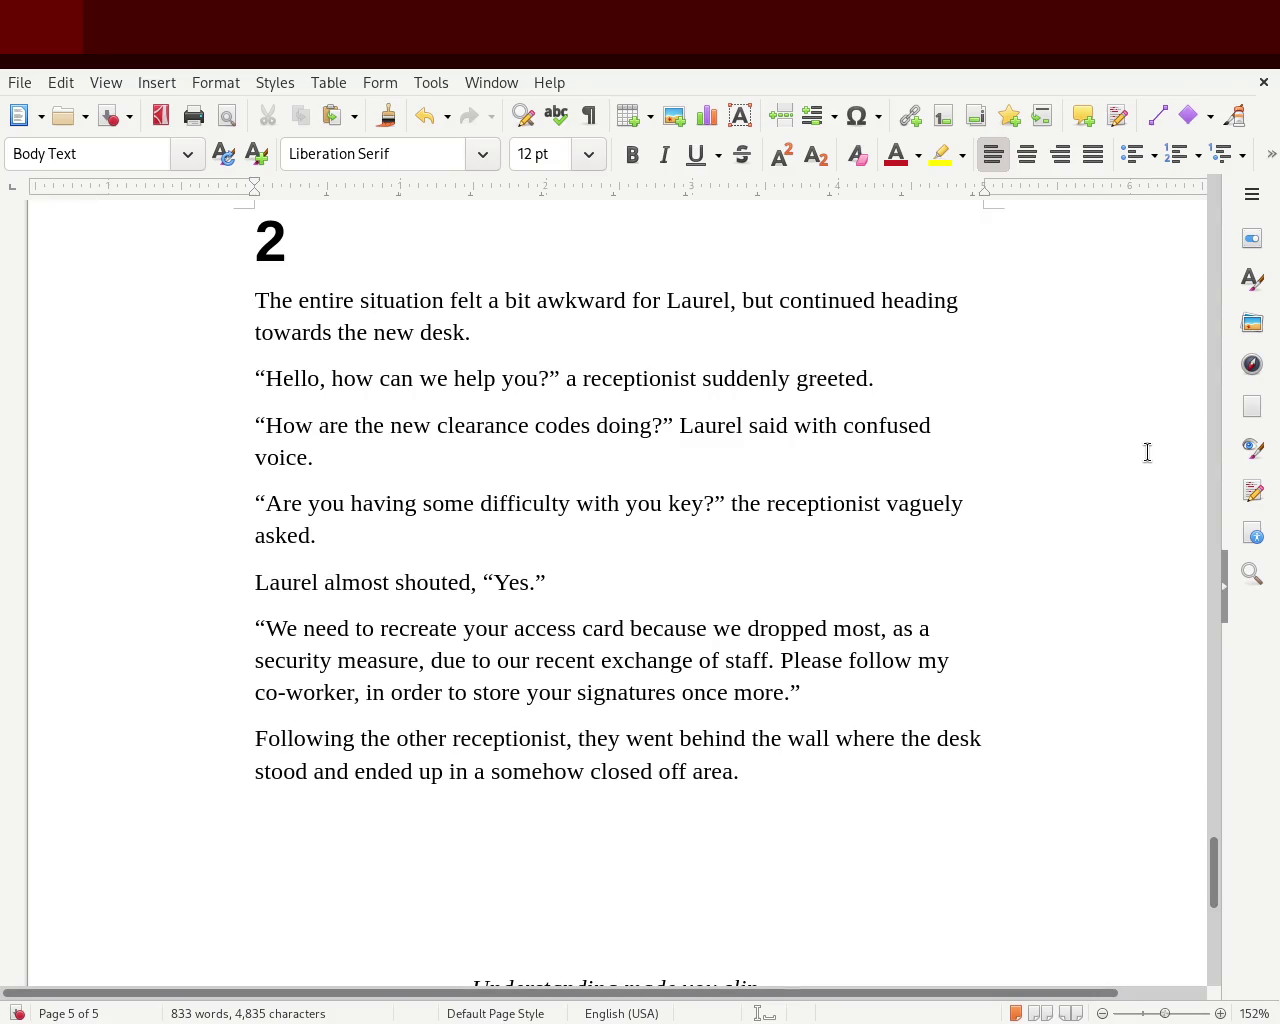
{"action": "key", "text": "ctrl+s"}
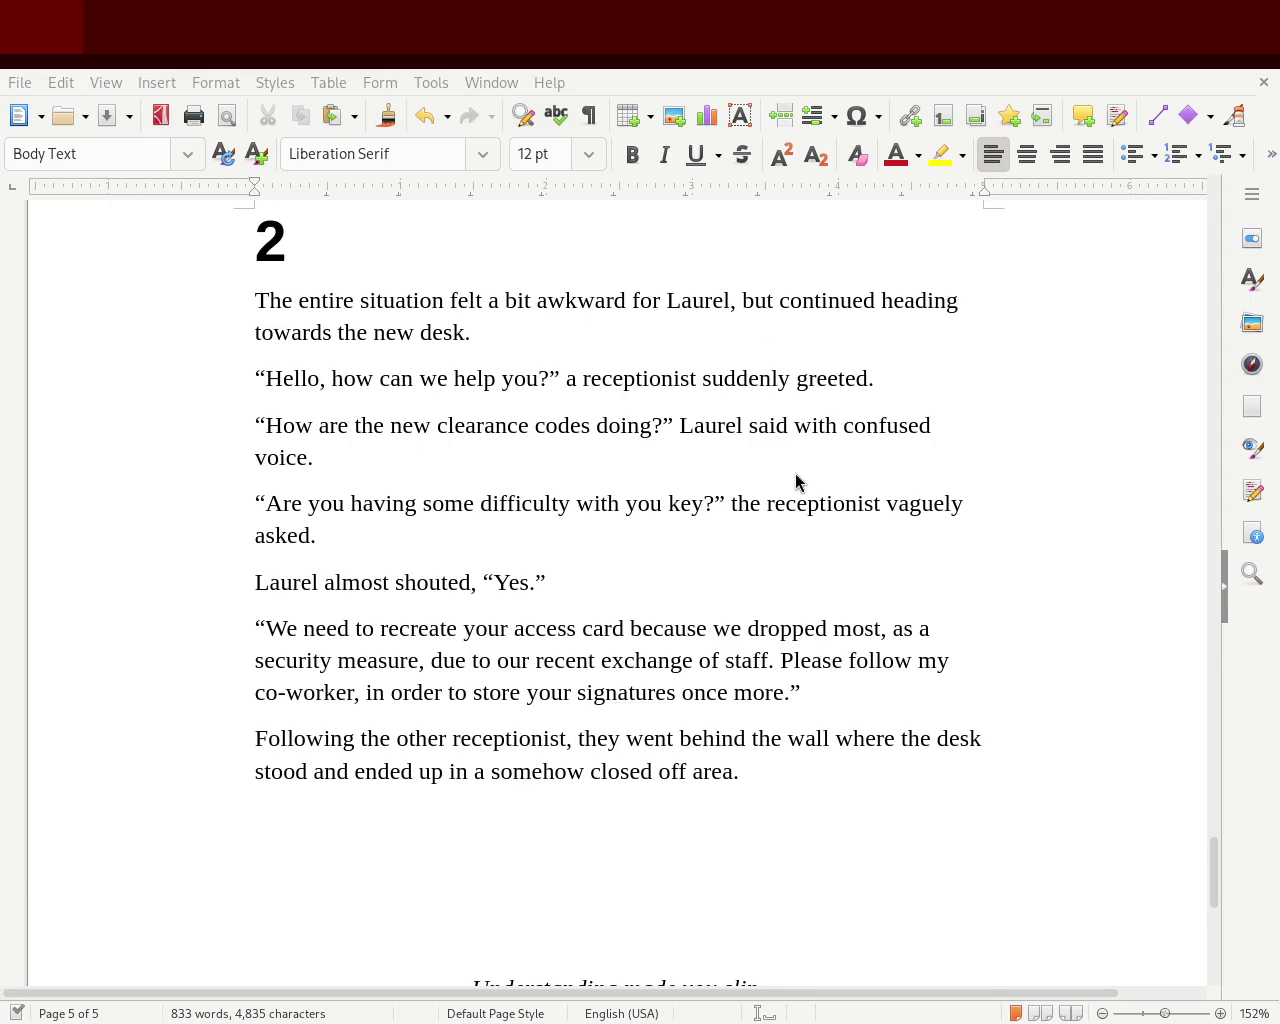
Scroll up to chapter 1 and remove the empty page before it
{"action": "mouse_move", "coordinate": [1220, 905]}
{"action": "left_mouse_down"}
{"action": "mouse_move", "coordinate": [1275, 568]}
{"action": "mouse_move", "coordinate": [1273, 363]}
{"action": "mouse_move", "coordinate": [1240, 535]}
{"action": "left_mouse_up"}
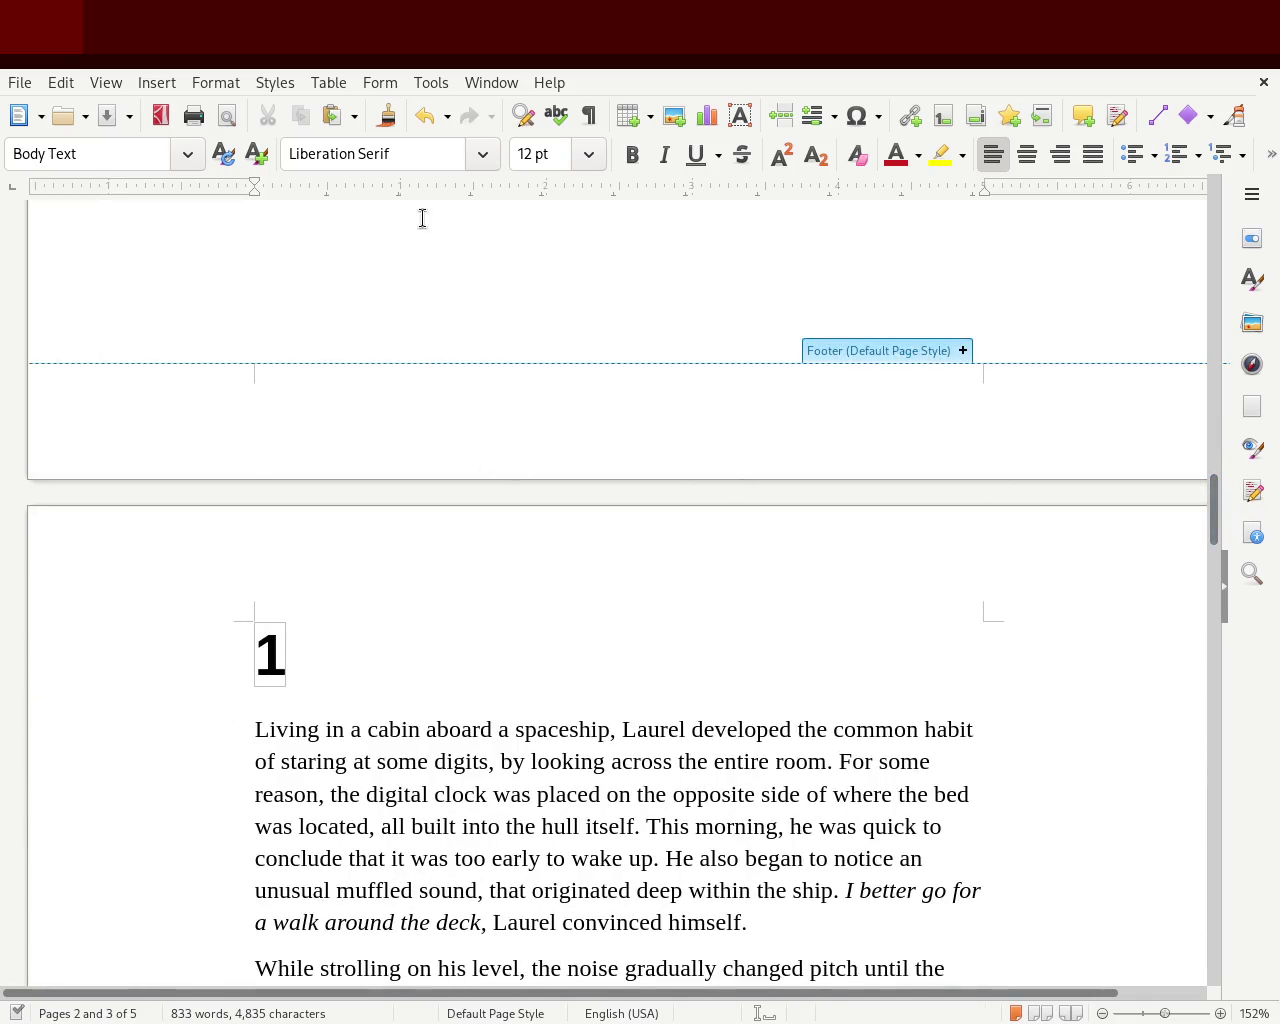
{"action": "left_click", "coordinate": [390, 331]}
{"action": "key", "text": "ctrl+i"}
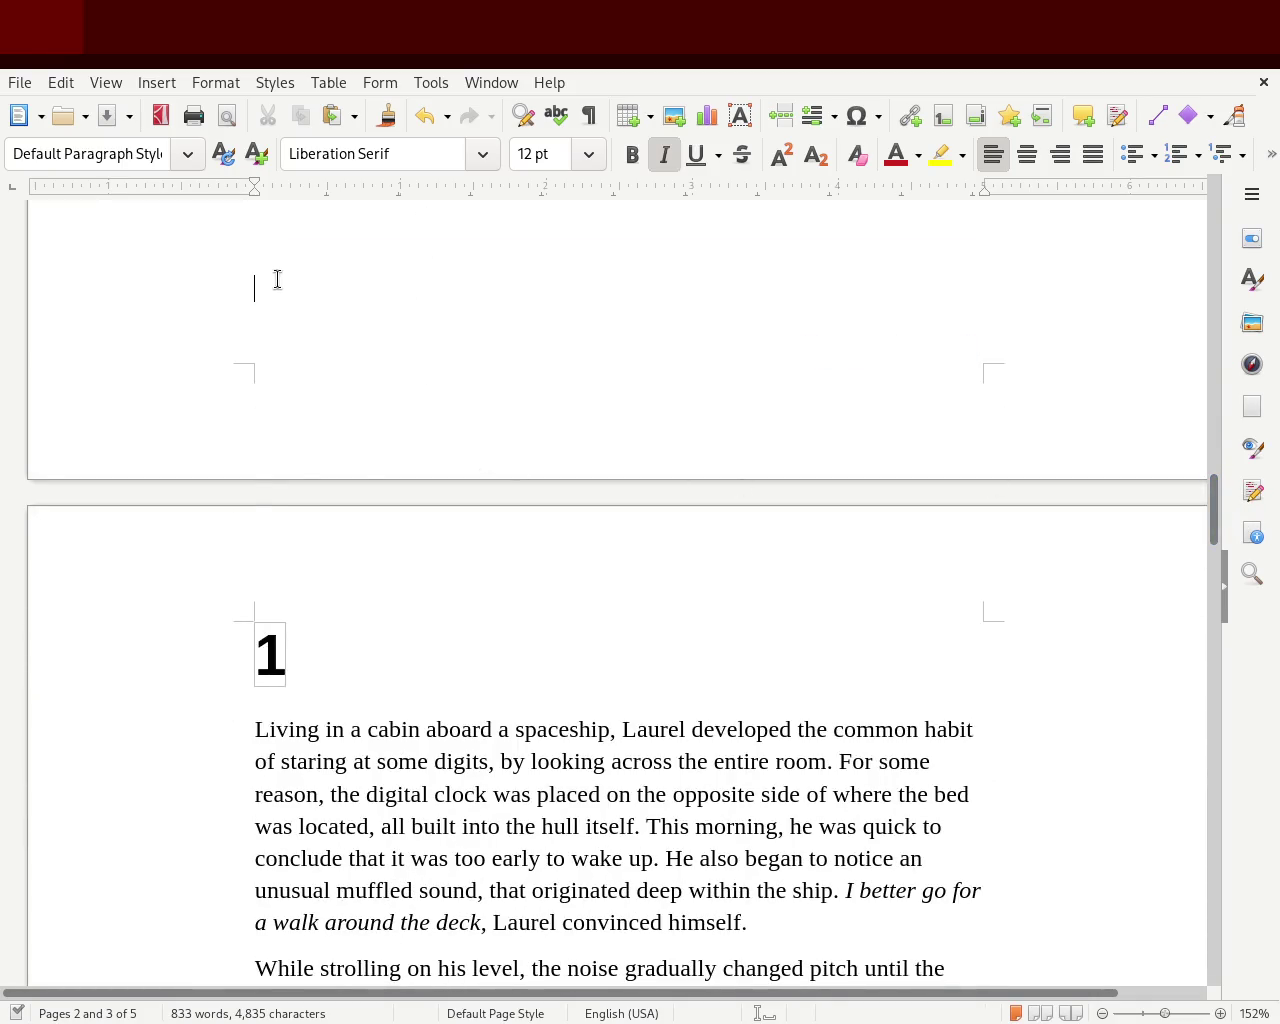
{"action": "key", "text": "ctrl+v"}
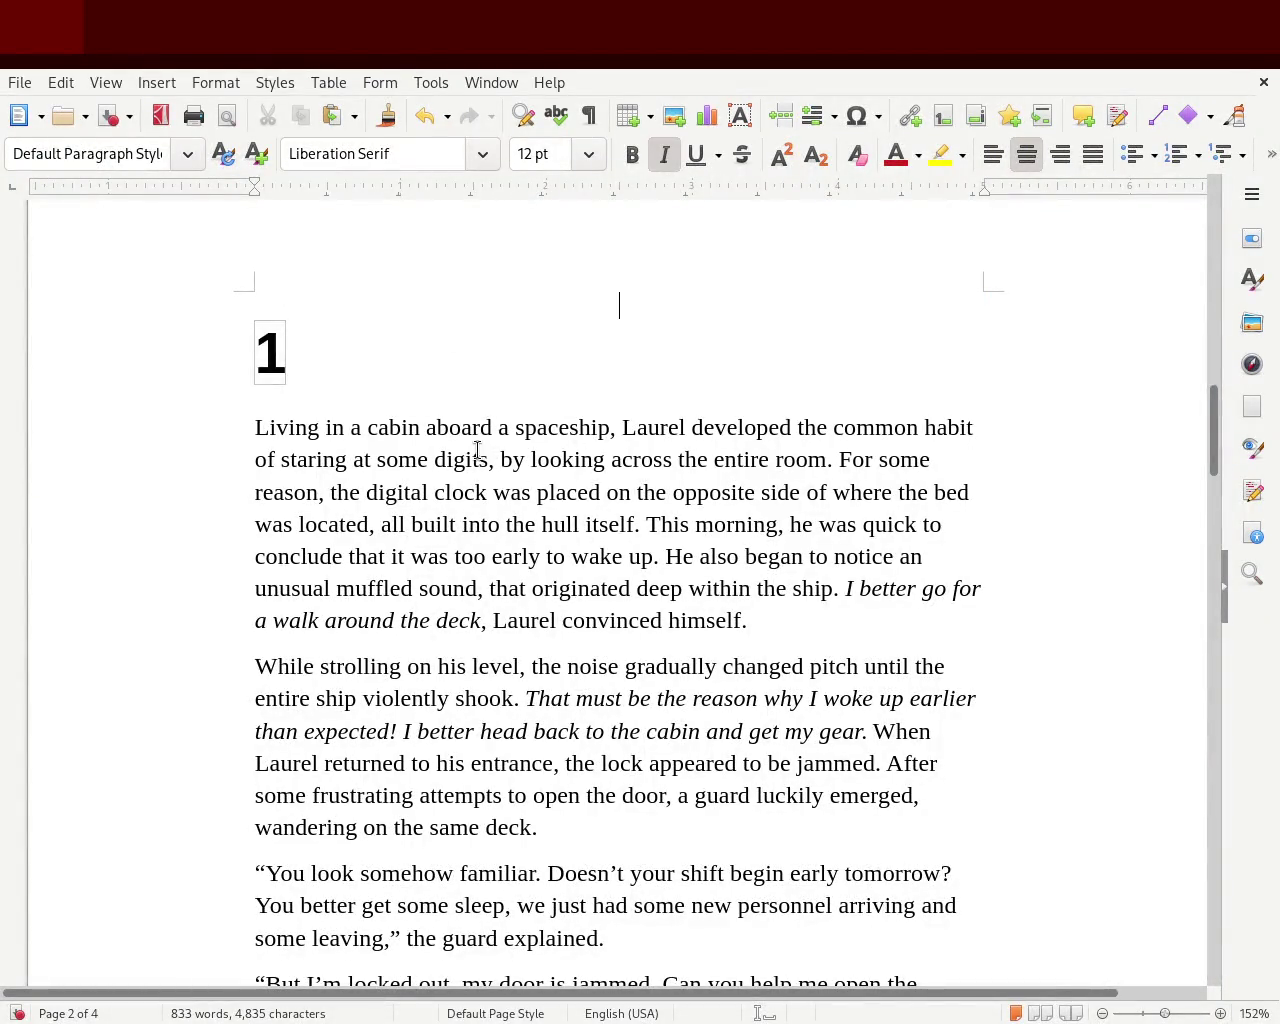
Change 'aboard' to 'onboard' in chapter 1's opening sentence and review the text
{"action": "left_click", "coordinate": [434, 428]}
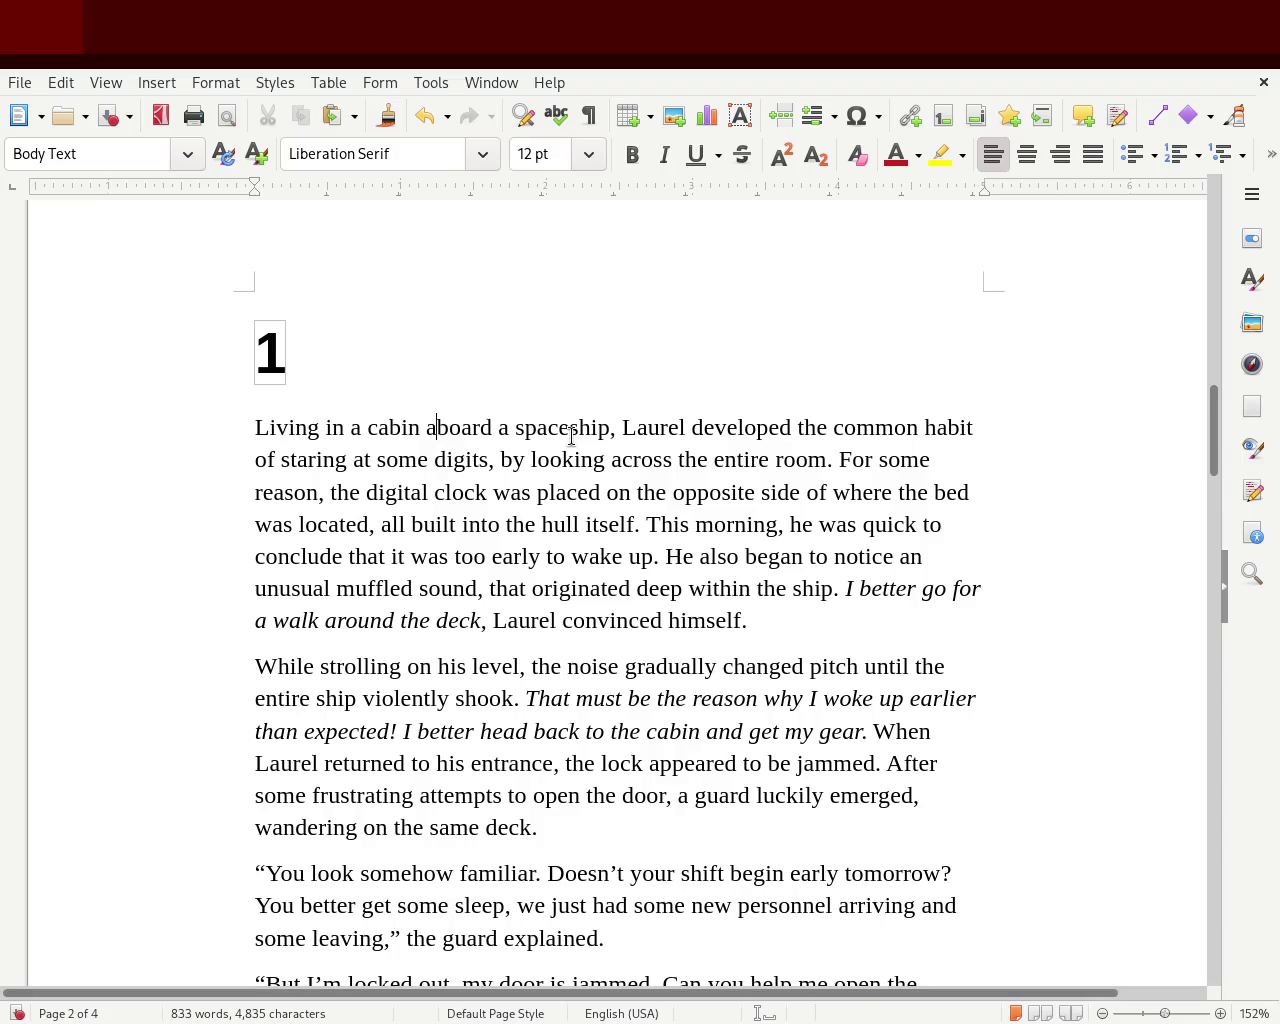
{"action": "type", "text": "n"}
{"action": "key", "text": "BackSpace"}
{"action": "key", "text": "BackSpace"}
{"action": "type", "text": "on"}
{"action": "left_click", "coordinate": [587, 588]}
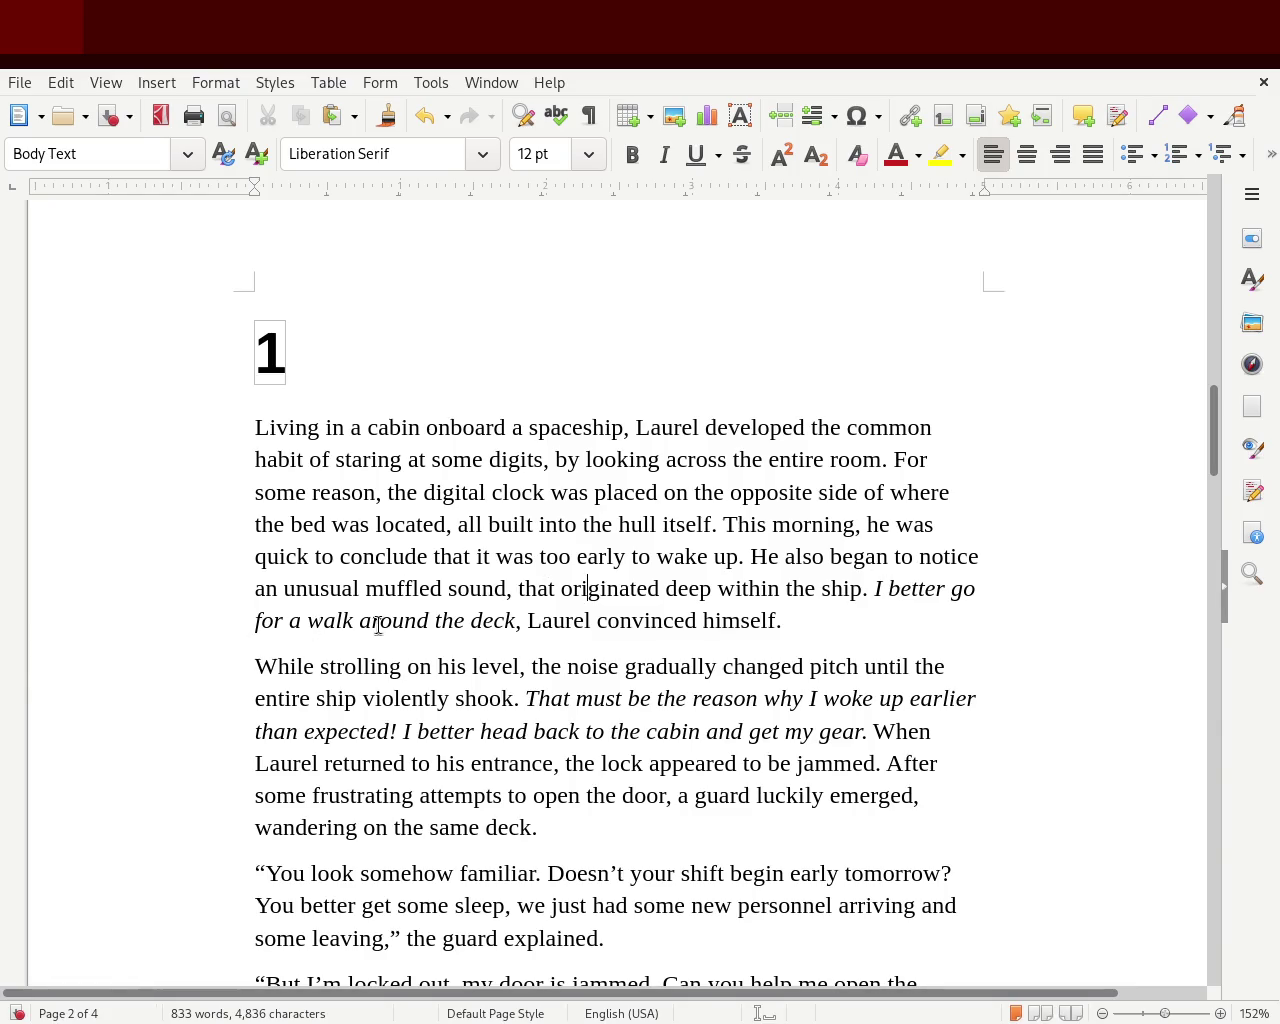
{"action": "left_click_drag", "start_coordinate": [1211, 457], "coordinate": [1211, 491]}
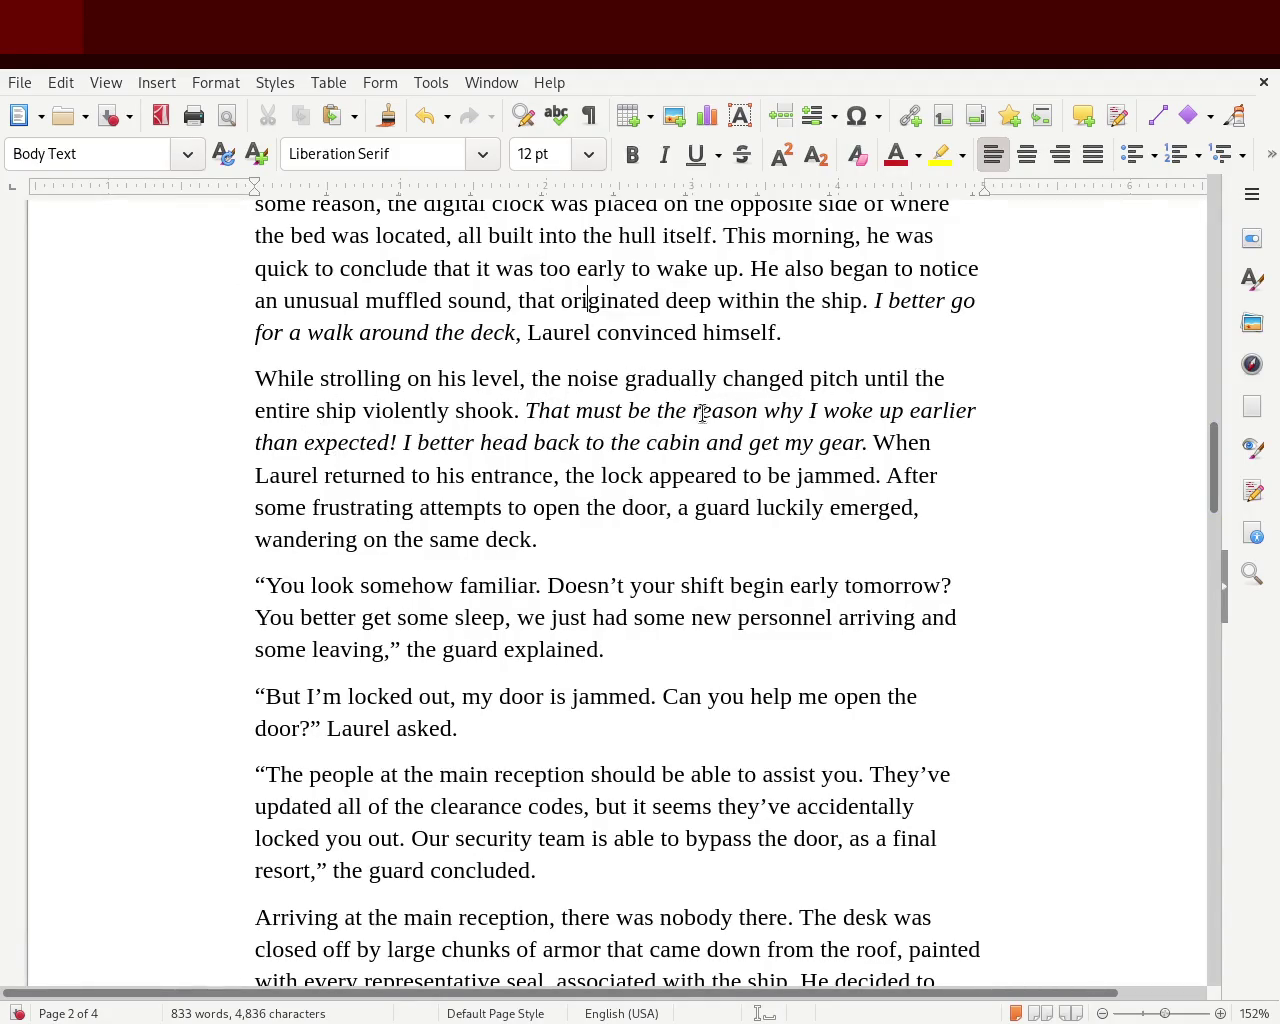
{"action": "double_click", "coordinate": [540, 410]}
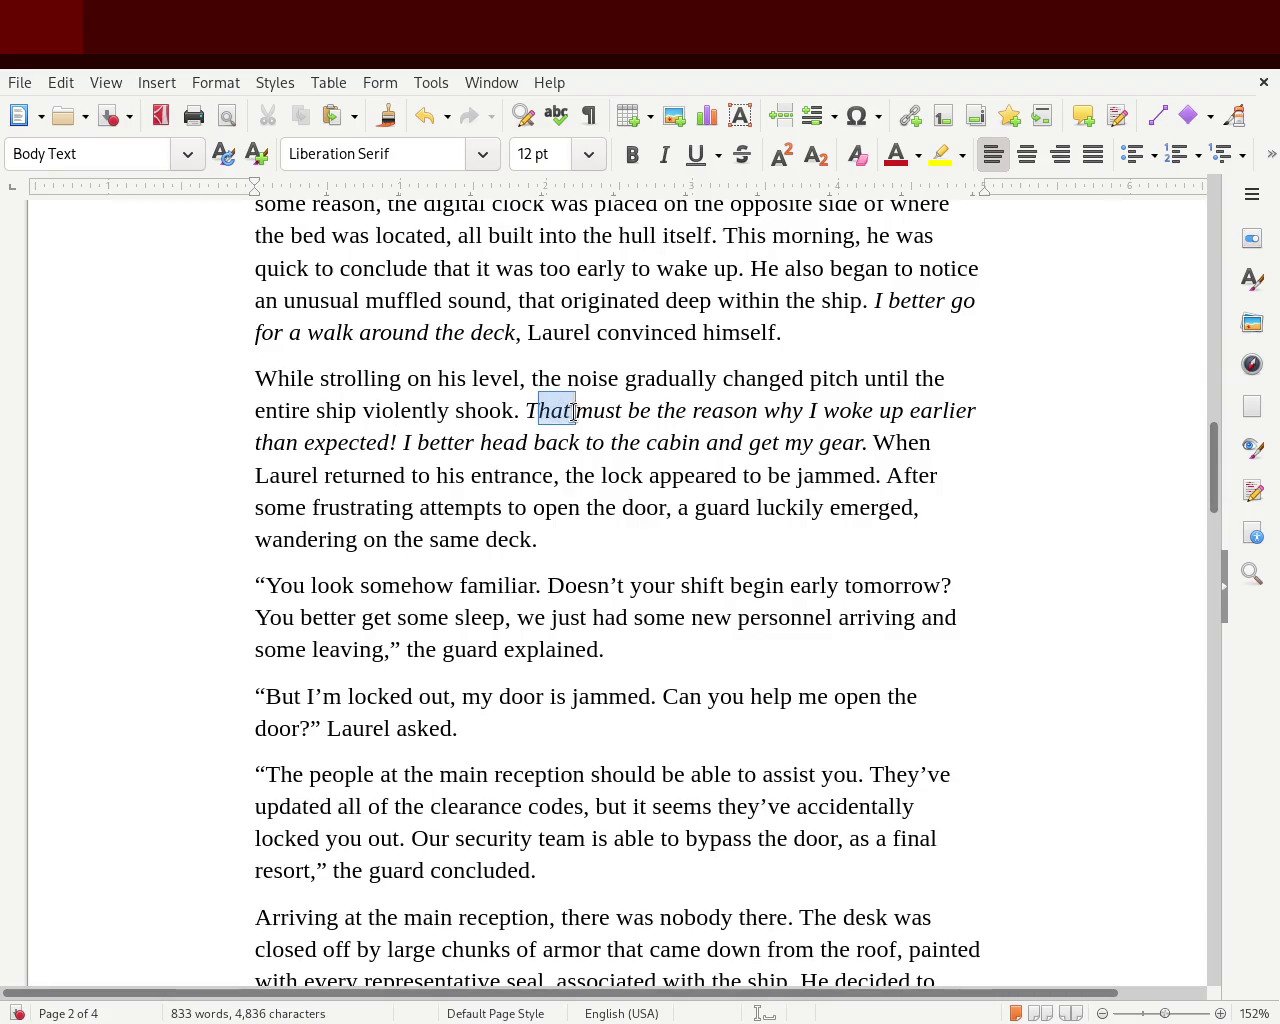
{"action": "left_click", "coordinate": [742, 504]}
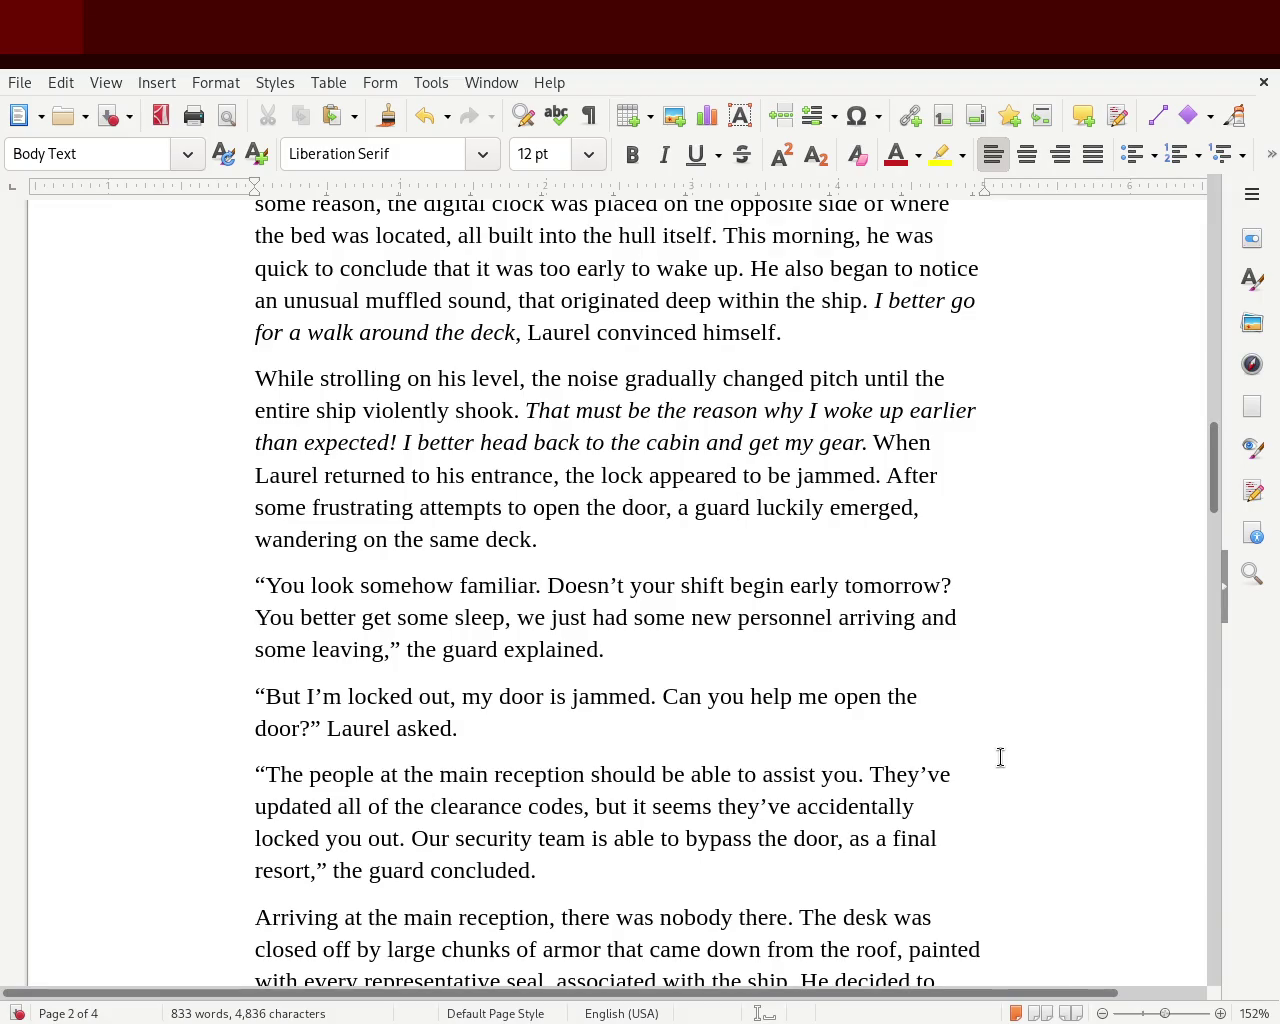
{"action": "scroll", "coordinate": [1214, 486], "scroll_direction": "down", "scroll_amount": 5}
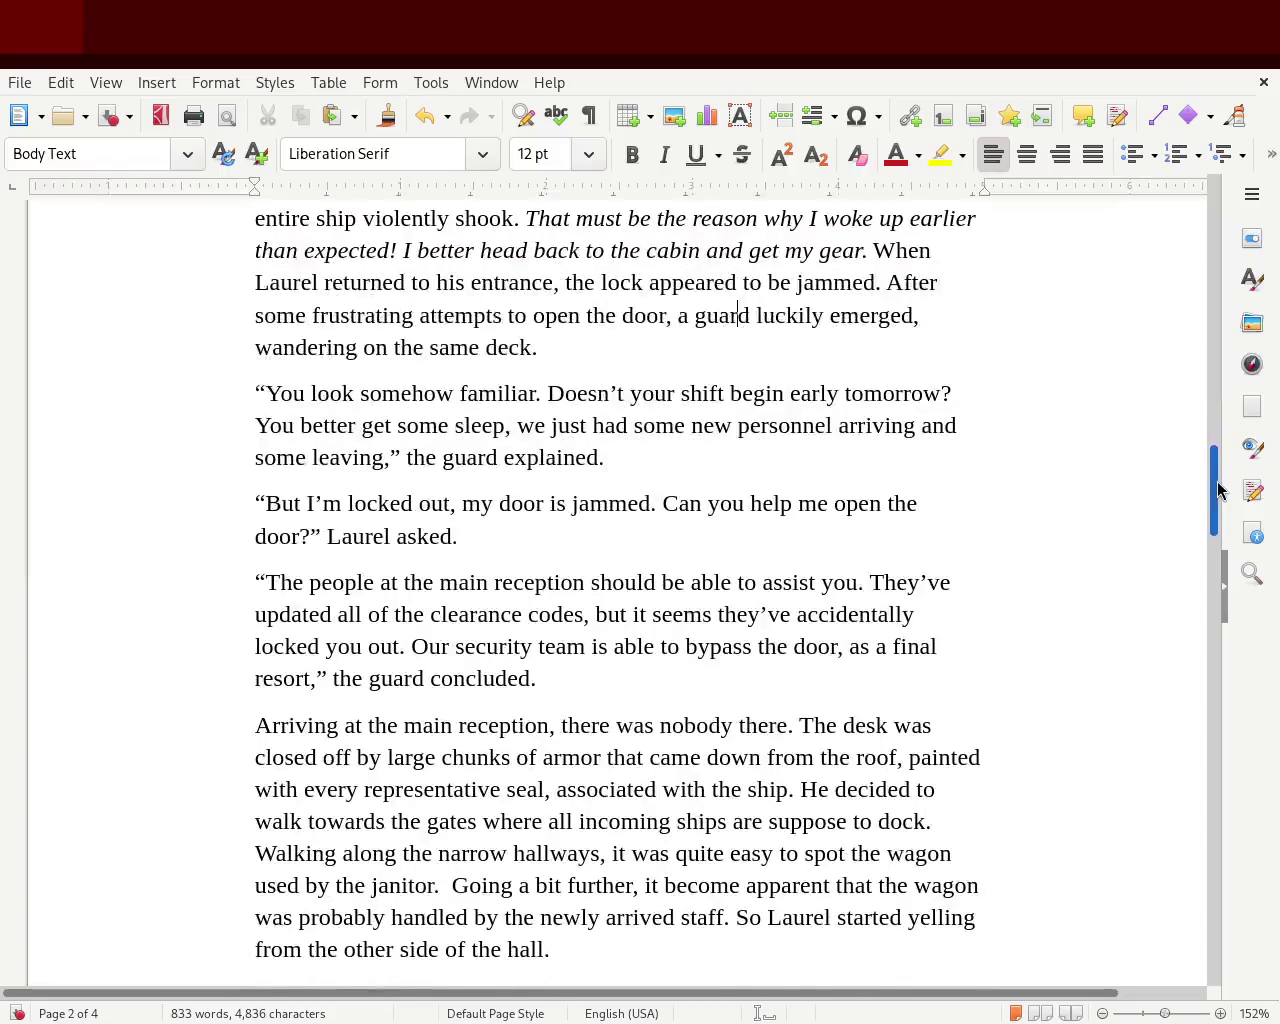